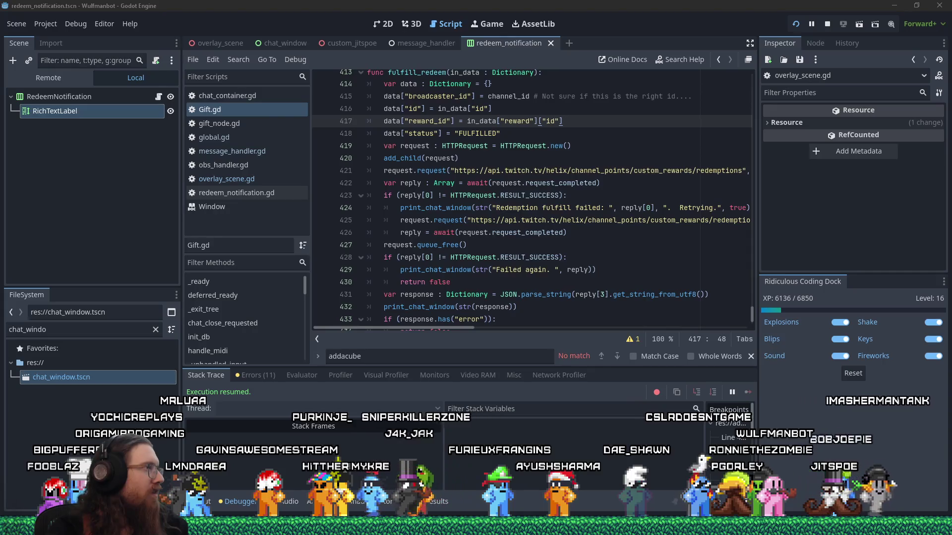
# Check the bot's debug chat and the Twitch reference page, then return to the Godot script
pyautogui.moveTo(39, 100); pyautogui.dragTo(399, 99)
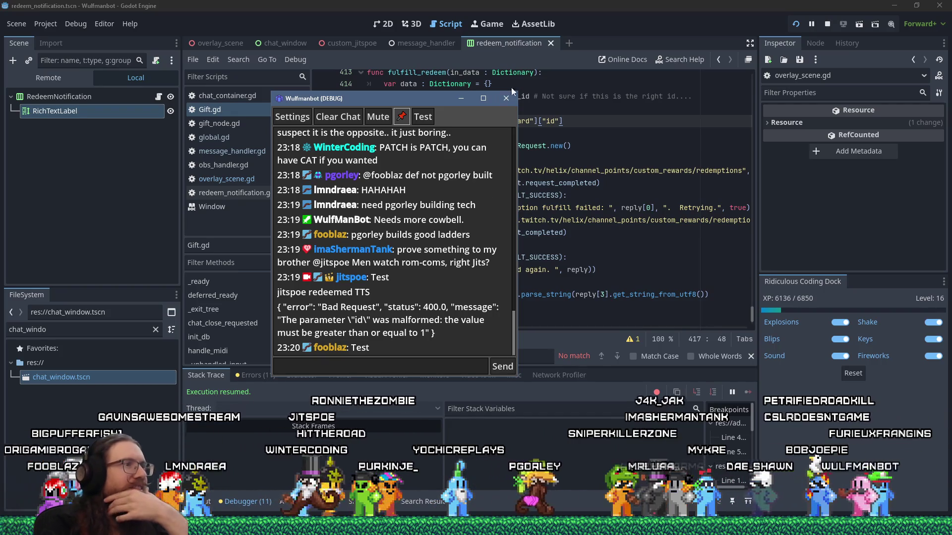
pyautogui.hotkey('alt', 'Tab')
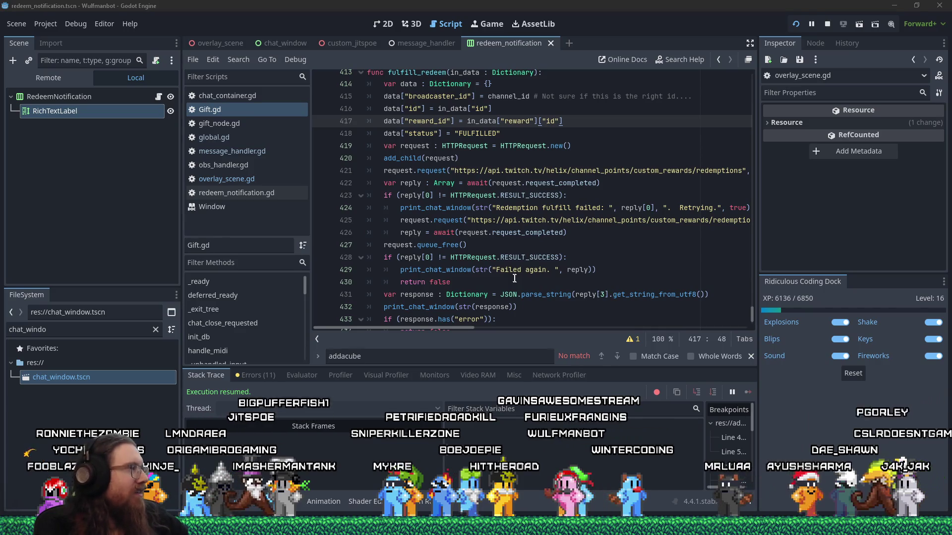
pyautogui.hotkey('alt', 'Tab')
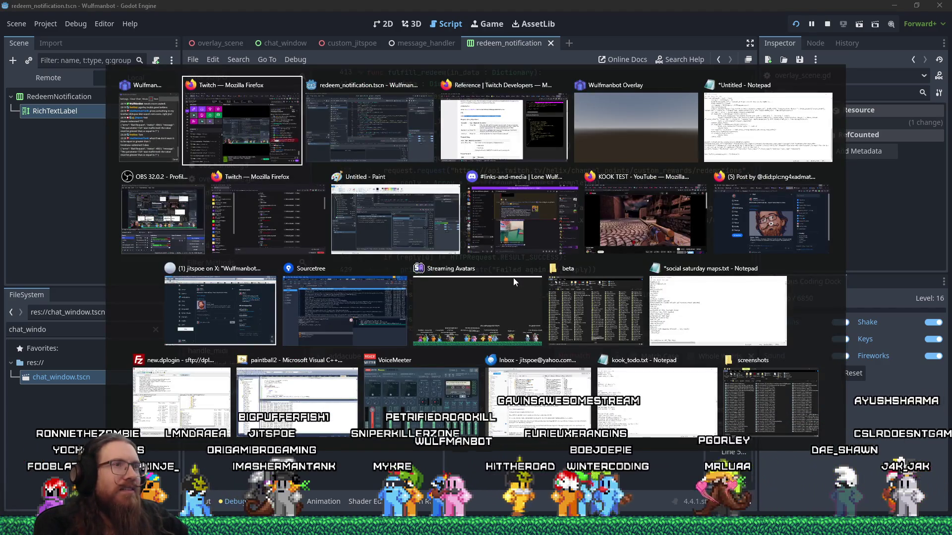
pyautogui.hotkey('alt', 'Tab')
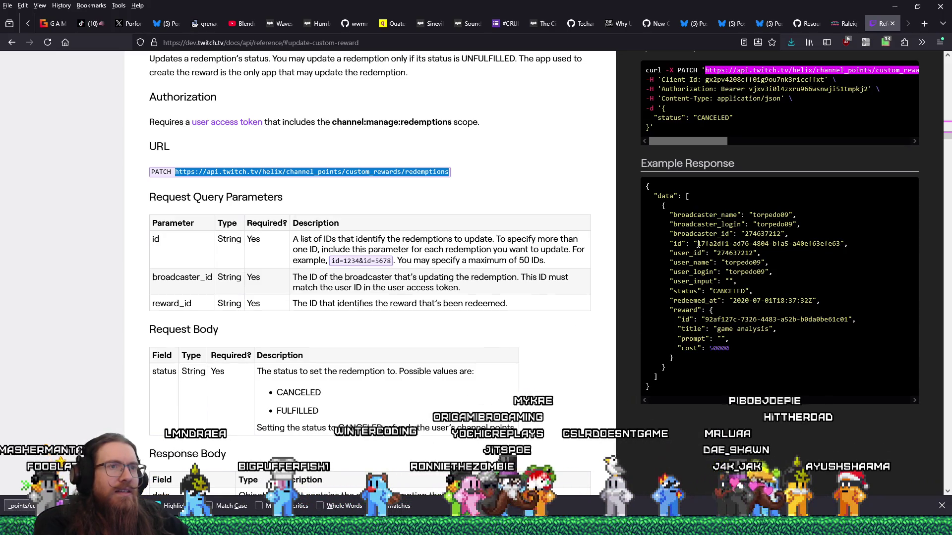
pyautogui.hotkey('alt', 'Tab')
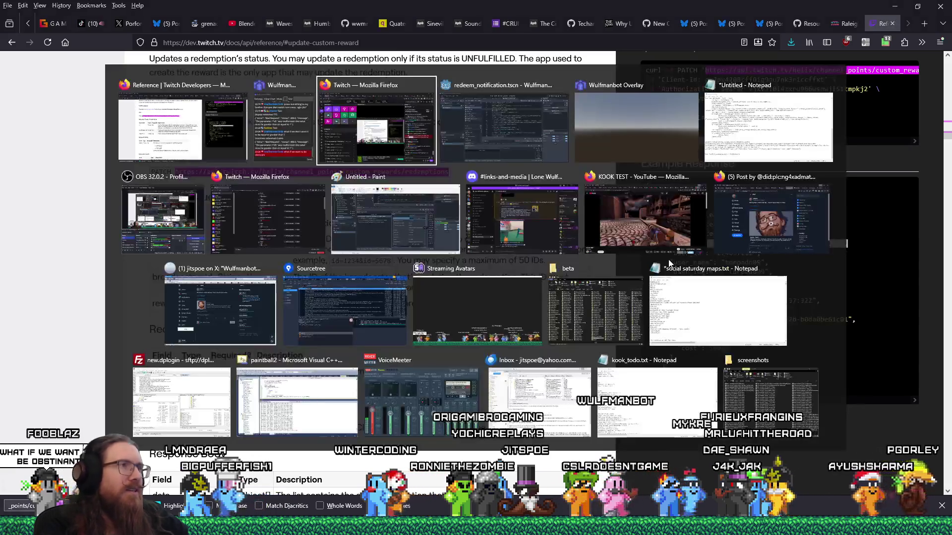
pyautogui.hotkey('alt', 'Tab')
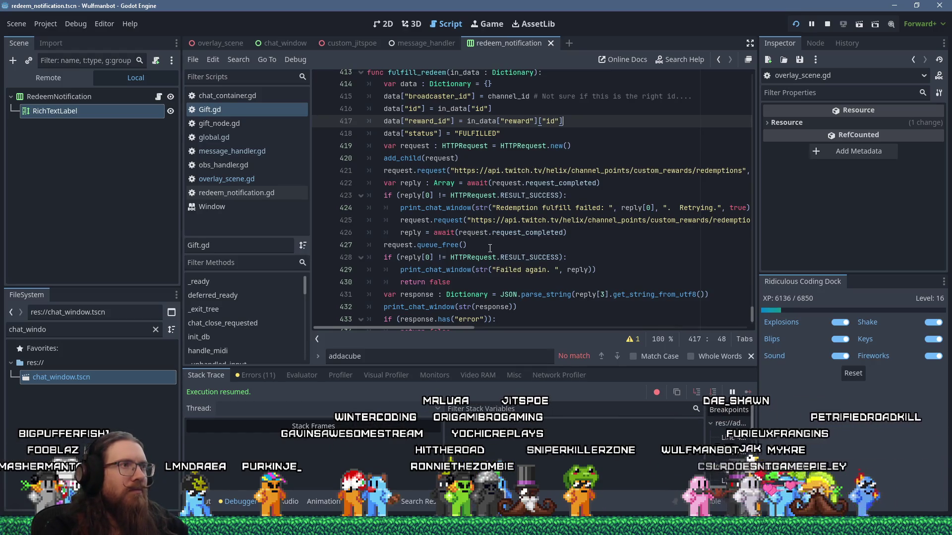
# Add print("fulfill data:", data) on a new line after the status assignment
pyautogui.scroll(1, 490, 248)
pyautogui.click(511, 148)
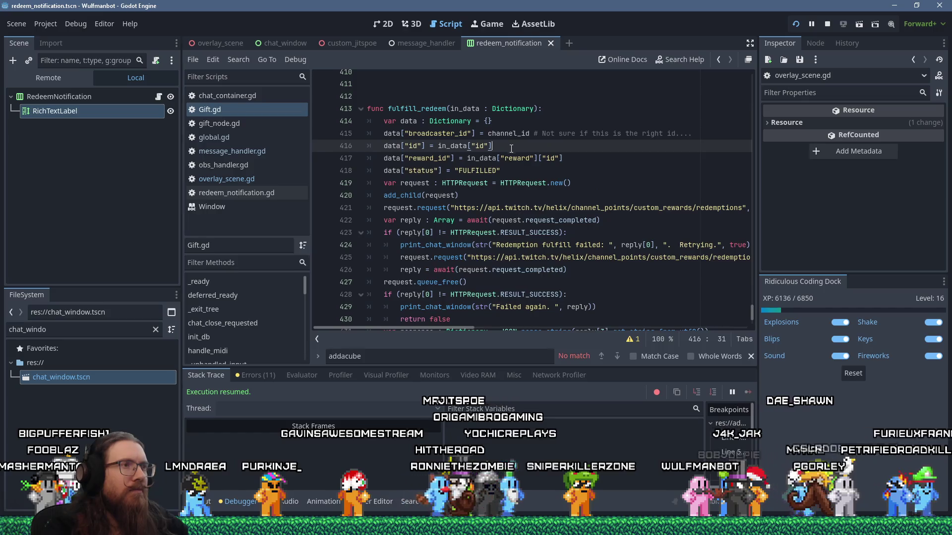
pyautogui.click(528, 169)
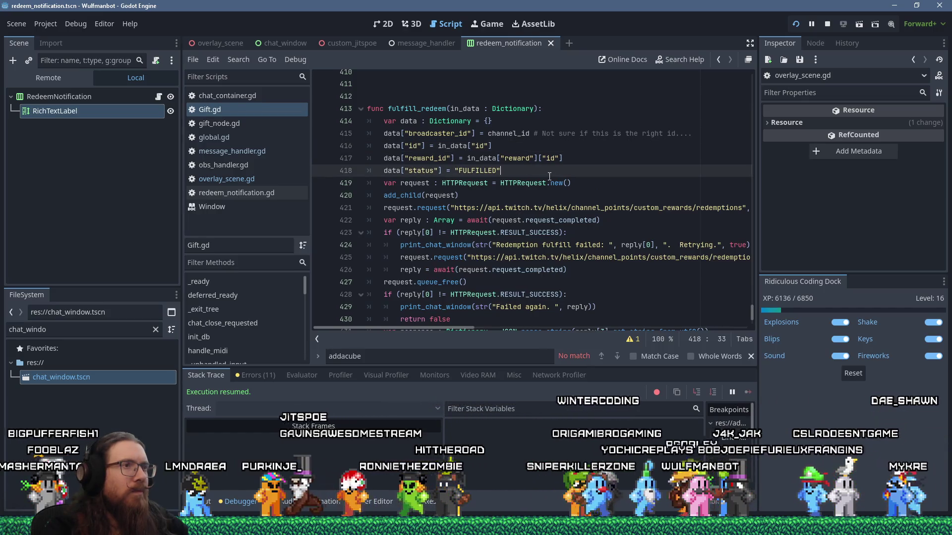
pyautogui.press('Return')
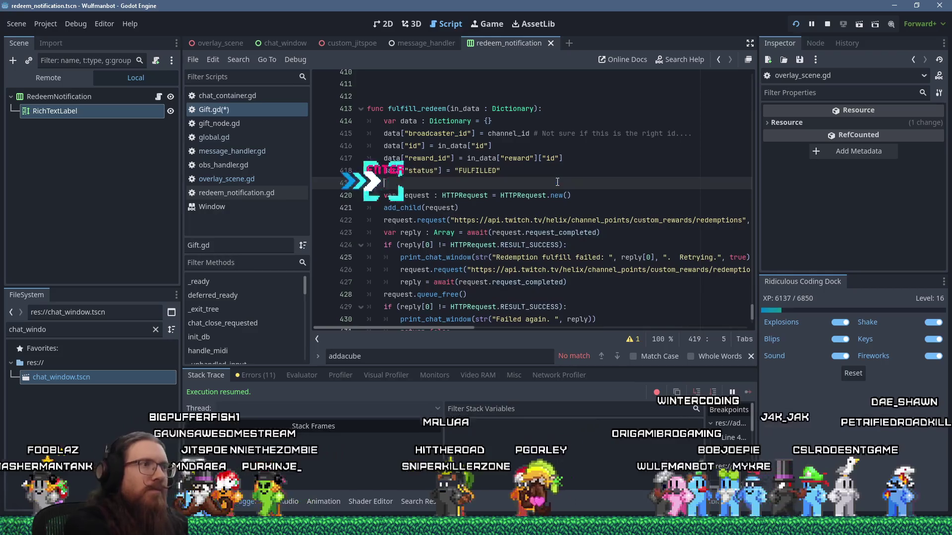
pyautogui.write('print("')
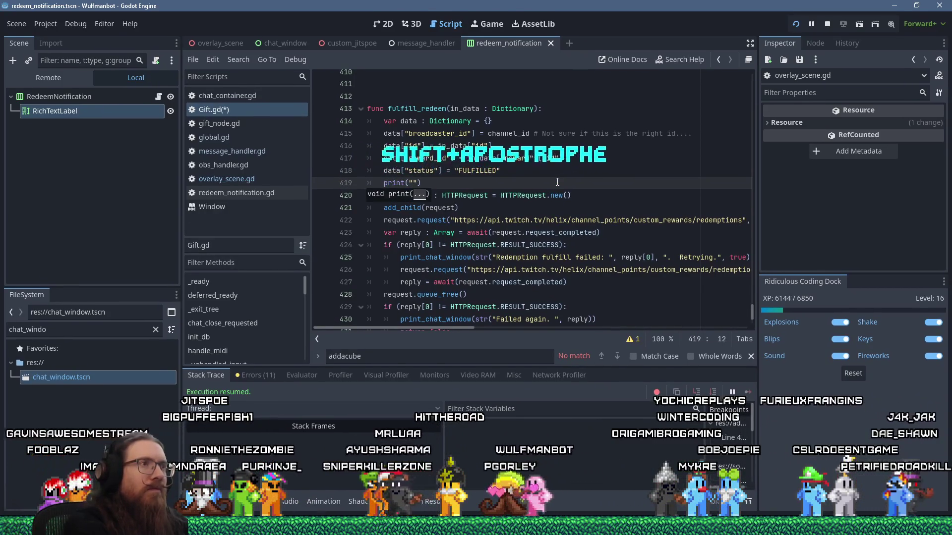
pyautogui.write('fulfill data: ')
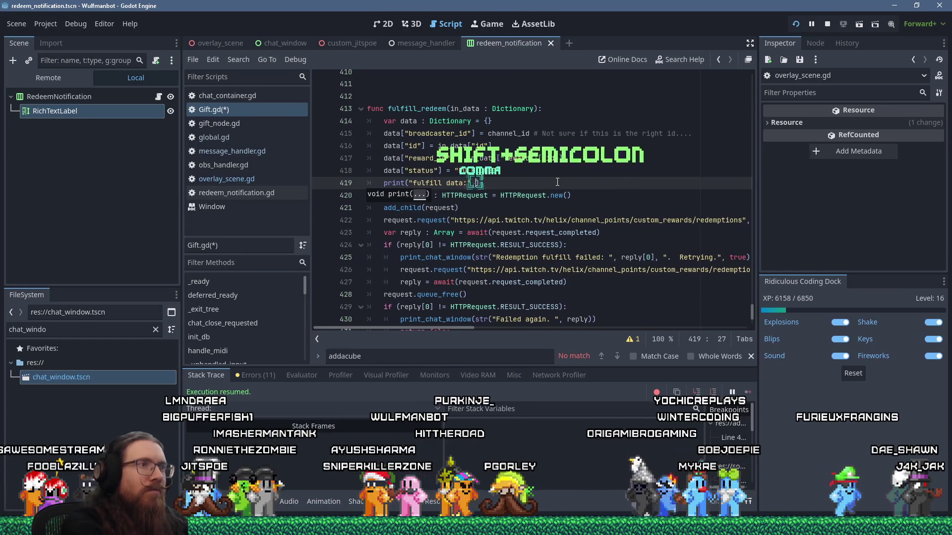
pyautogui.write('", data')
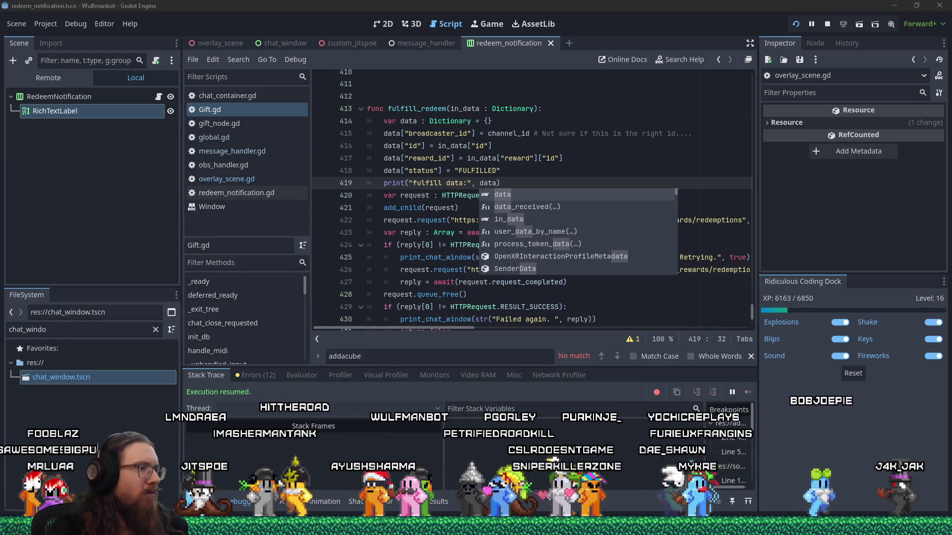
# Show the Output log below the script and make it much taller
pyautogui.hotkey('alt', 'o')
pyautogui.moveTo(355, 384); pyautogui.dragTo(355, 254)
pyautogui.click(406, 152)
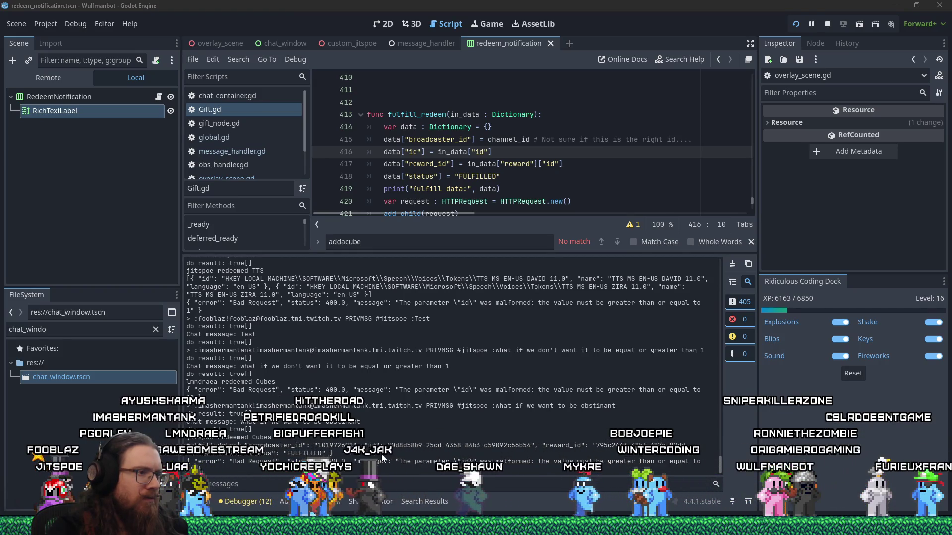
# Select the redemption id printed in Output and add a breakpoint on line 416
pyautogui.moveTo(392, 446); pyautogui.dragTo(533, 446)
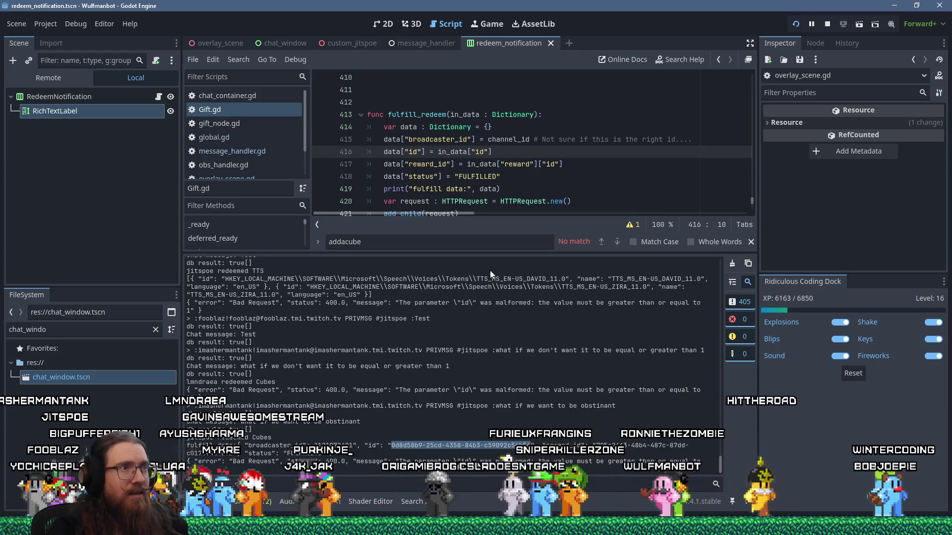
pyautogui.click(321, 152)
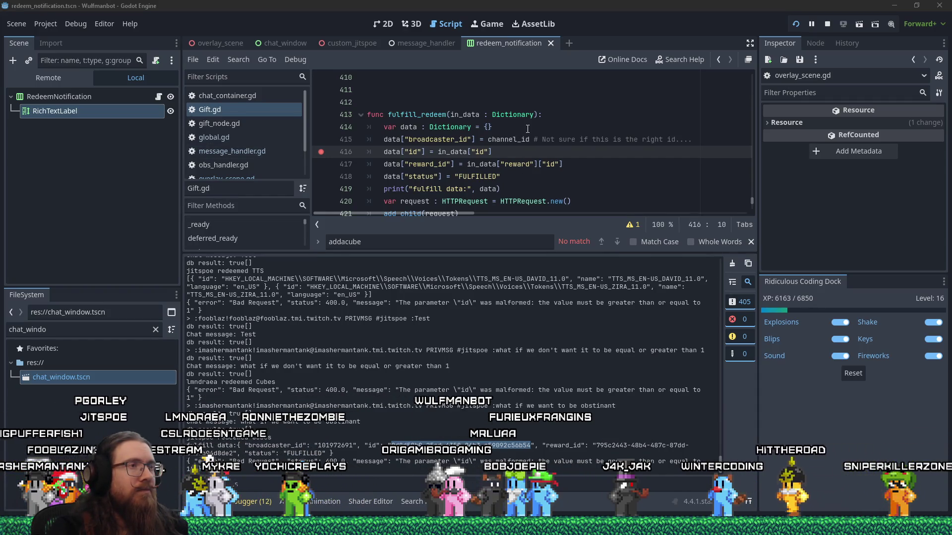
# Add print("in_data:", in_data) as line 420 below the fulfill data print and save
pyautogui.click(527, 128)
pyautogui.scroll(-1, 527, 128)
pyautogui.click(535, 151)
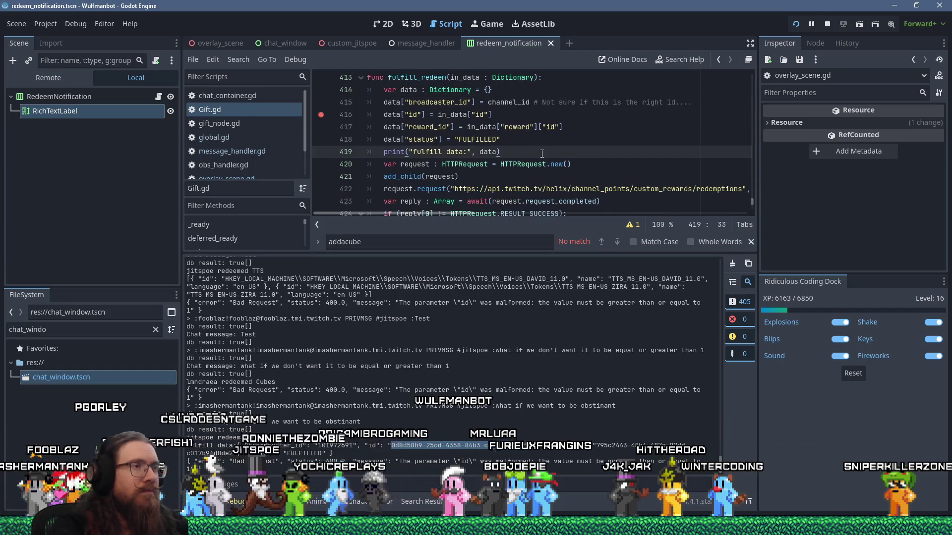
pyautogui.press('Return')
pyautogui.write('print(')
pyautogui.press('BackSpace')
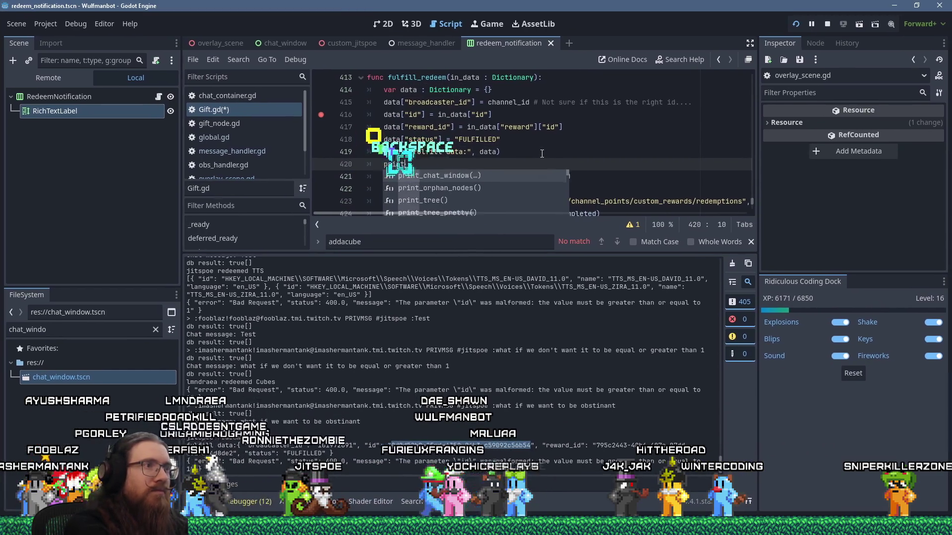
pyautogui.write('("')
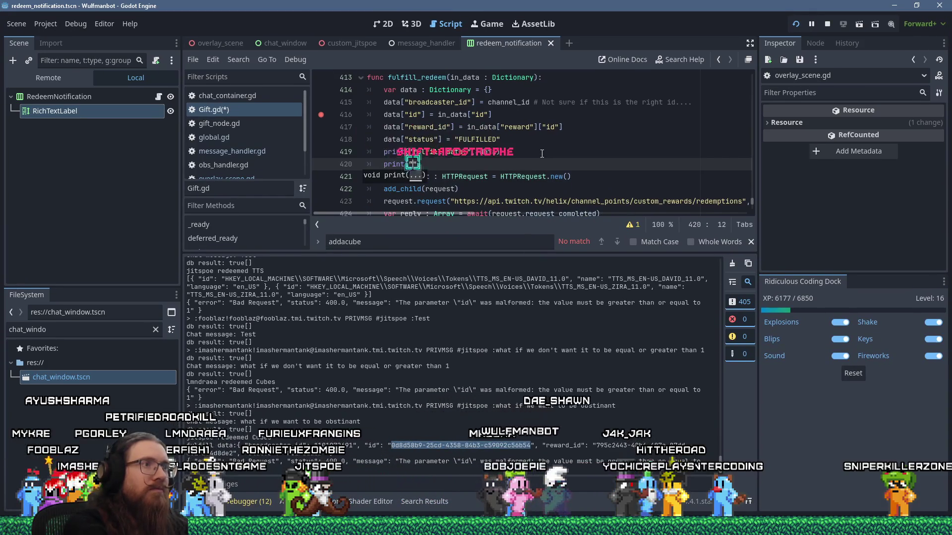
pyautogui.write('in_data:,')
pyautogui.press('BackSpace')
pyautogui.write('",')
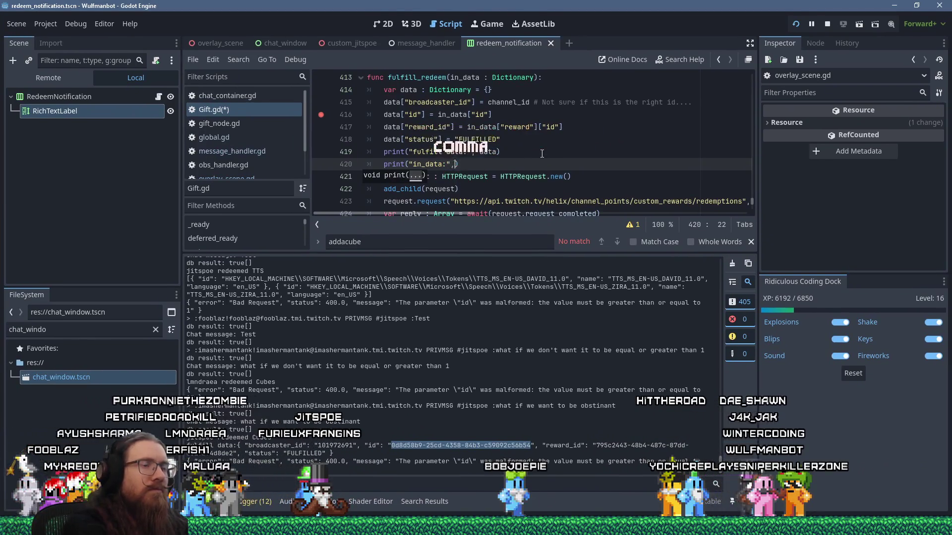
pyautogui.write(' in_data')
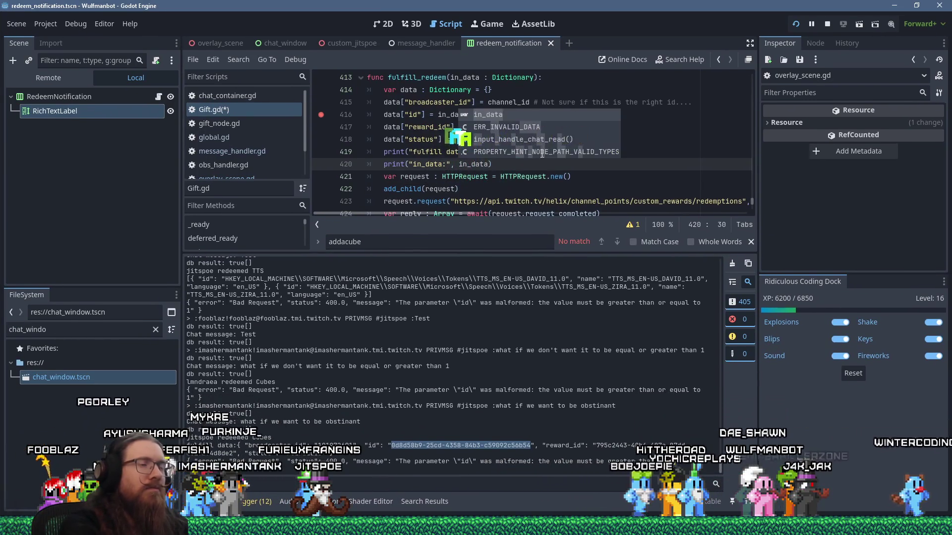
pyautogui.hotkey('ctrl', 's')
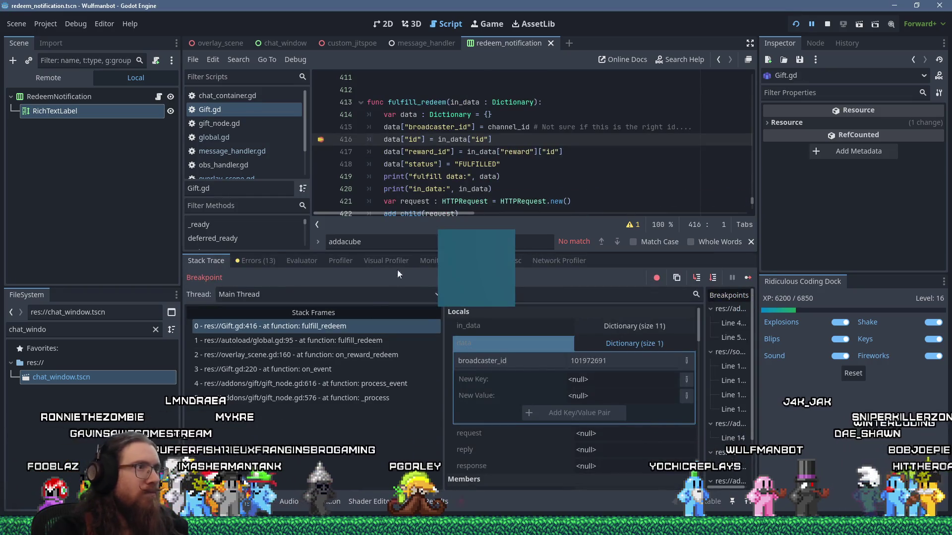
# Resume from the breakpoint and select the broadcaster and redemption ids printed in in_data
pyautogui.click(748, 277)
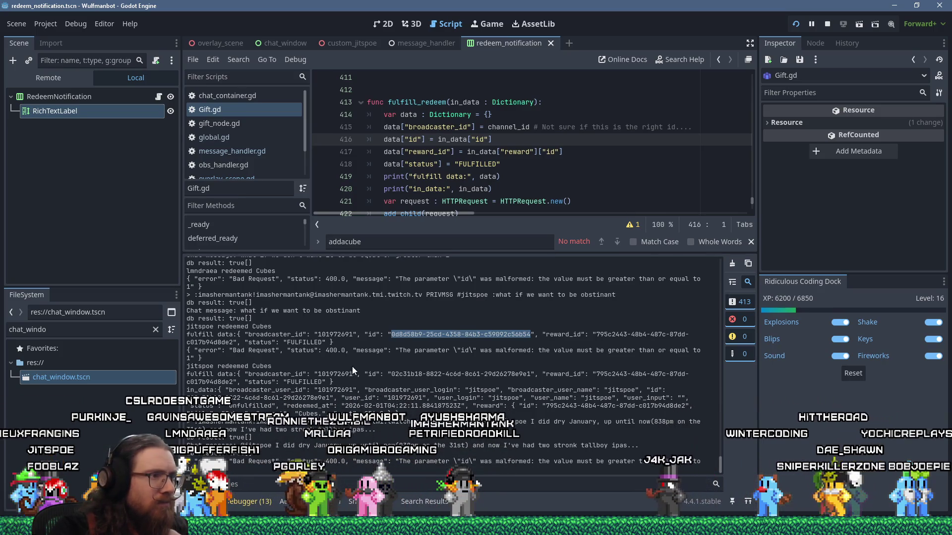
pyautogui.moveTo(231, 390)
pyautogui.mouseDown()
pyautogui.moveTo(466, 390)
pyautogui.moveTo(420, 389)
pyautogui.mouseUp()
pyautogui.moveTo(199, 398); pyautogui.dragTo(329, 399)
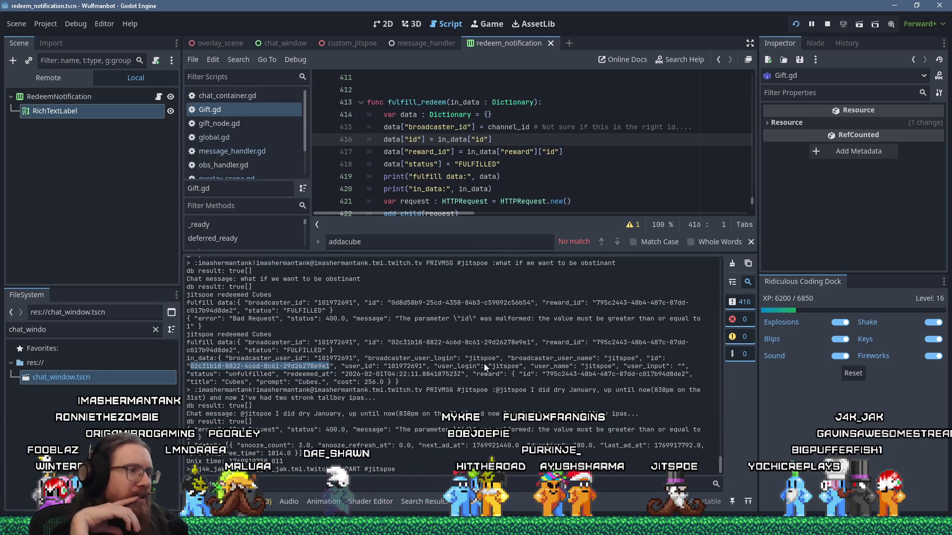
pyautogui.hotkey('alt', 'Tab')
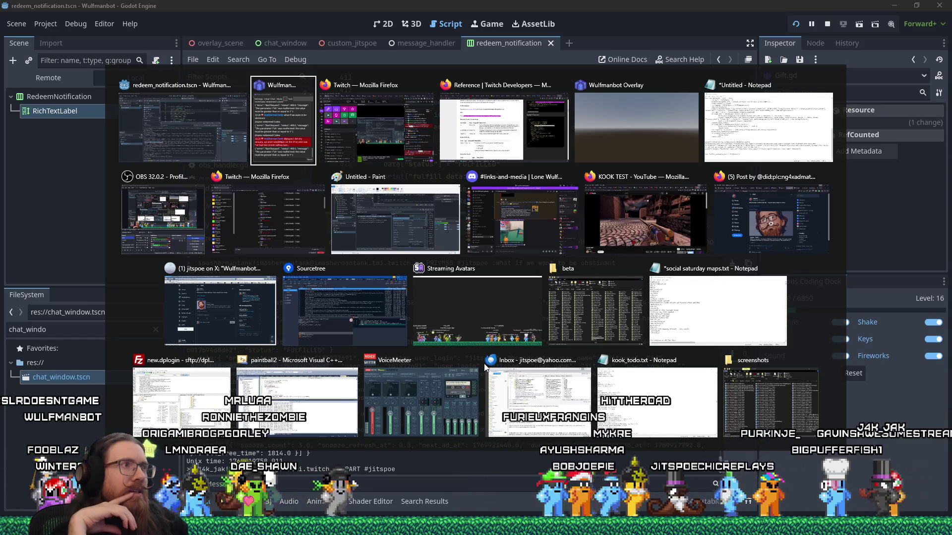
# Bring up the Twitch reference and select the id parameter in the example request
pyautogui.press('Tab')
pyautogui.press('Tab')
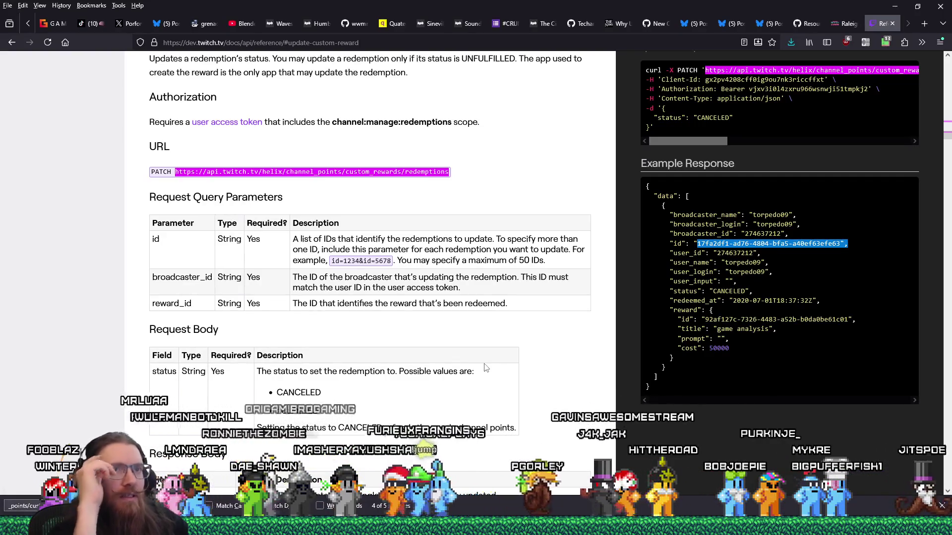
pyautogui.click(781, 262)
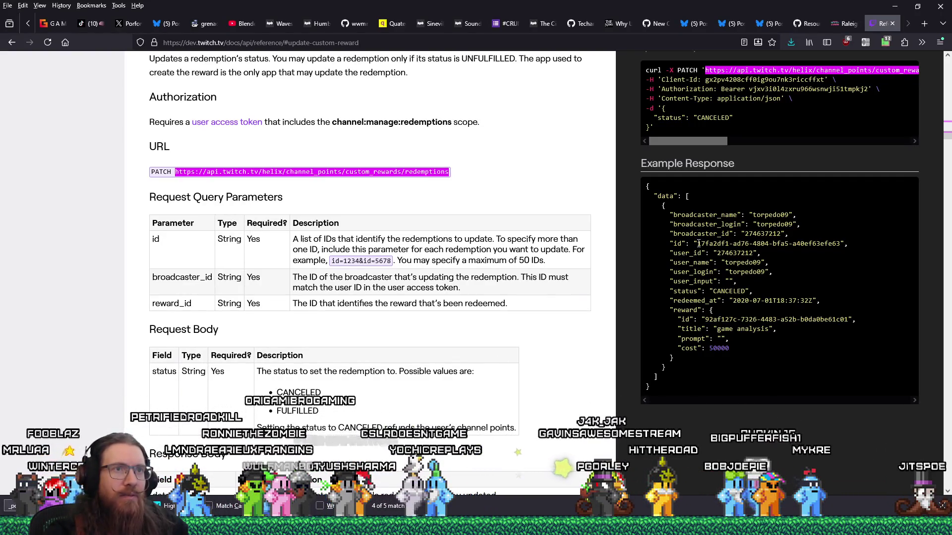
pyautogui.scroll(2, 702, 250)
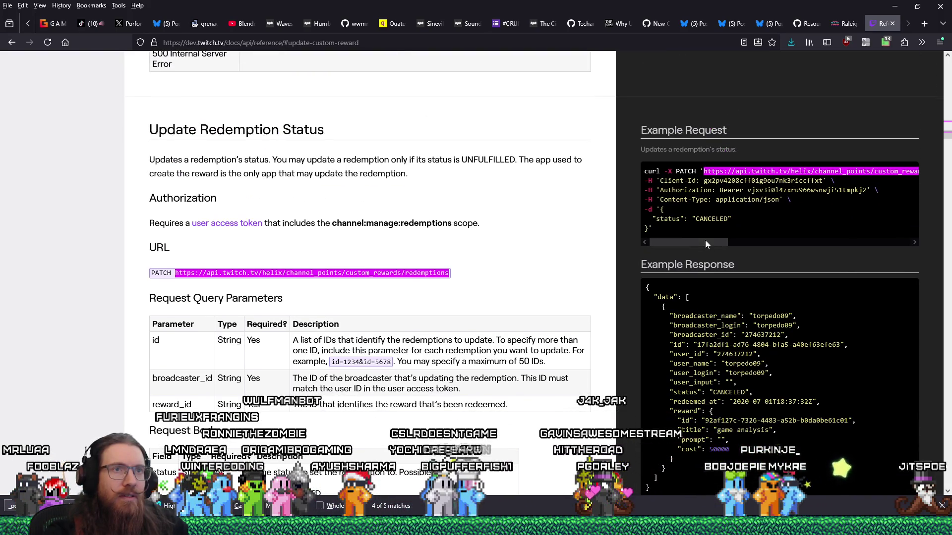
pyautogui.scroll(-1, 724, 233)
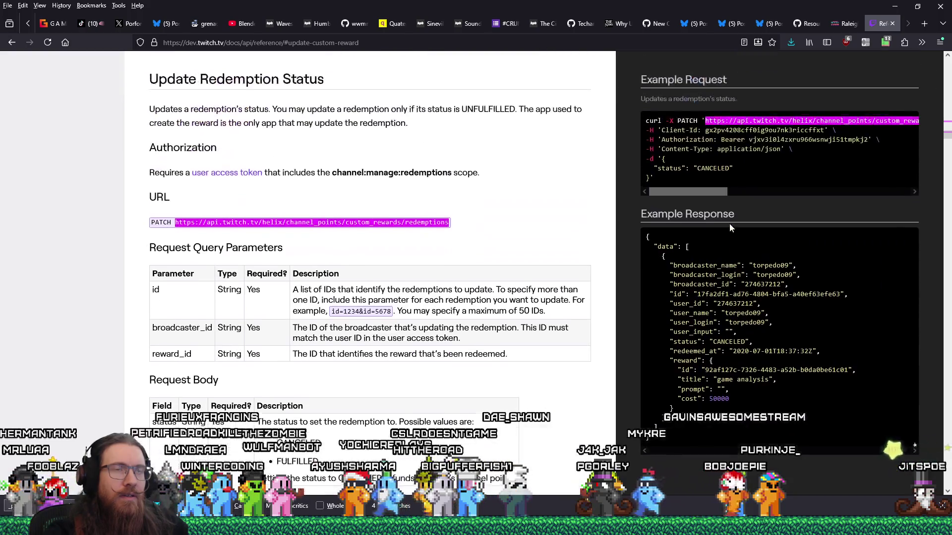
pyautogui.scroll(1, 730, 225)
pyautogui.moveTo(698, 245); pyautogui.dragTo(875, 249)
pyautogui.moveTo(749, 172)
pyautogui.mouseDown()
pyautogui.moveTo(769, 185)
pyautogui.moveTo(894, 181)
pyautogui.mouseUp()
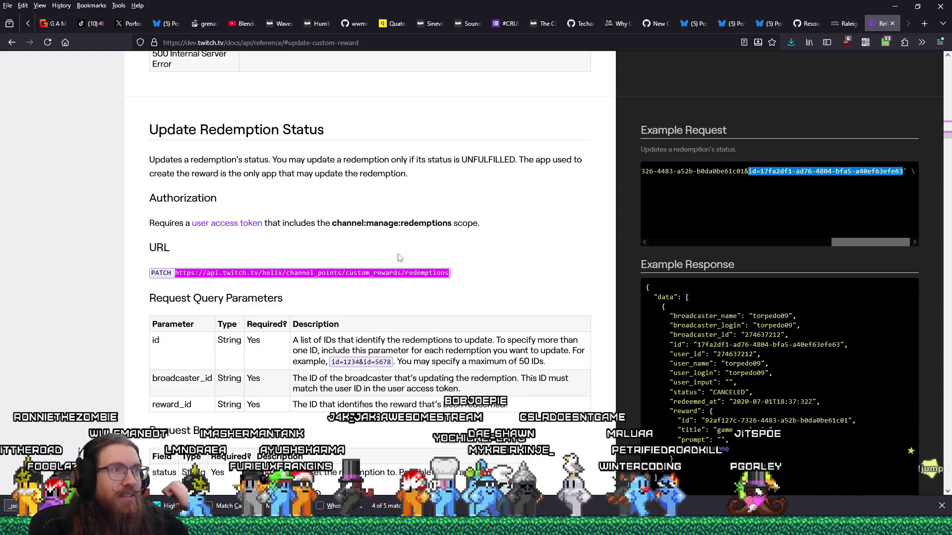
# Scroll through the Update Redemption Status request body and response fields, then return to Godot
pyautogui.scroll(-2, 400, 257)
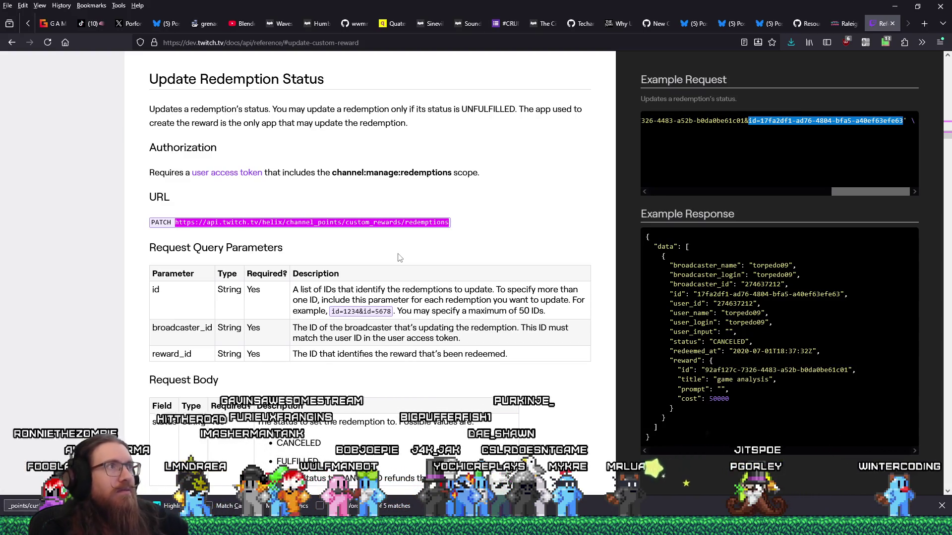
pyautogui.scroll(2, 278, 204)
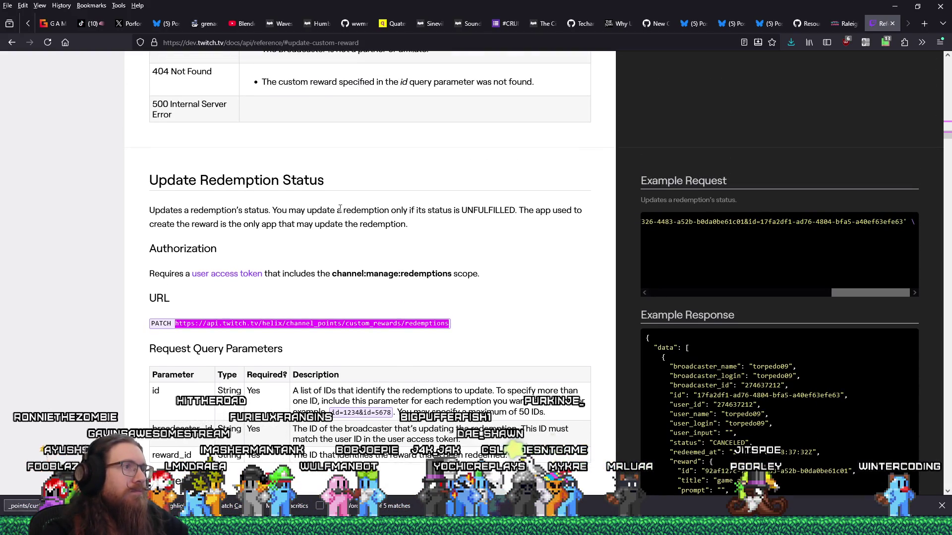
pyautogui.scroll(-2, 340, 208)
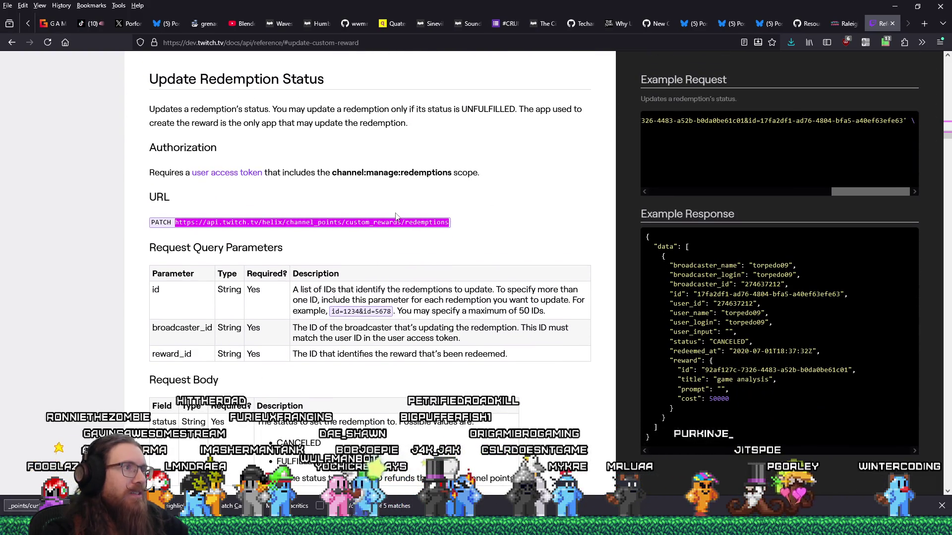
pyautogui.scroll(-2, 396, 217)
pyautogui.scroll(-4, 396, 214)
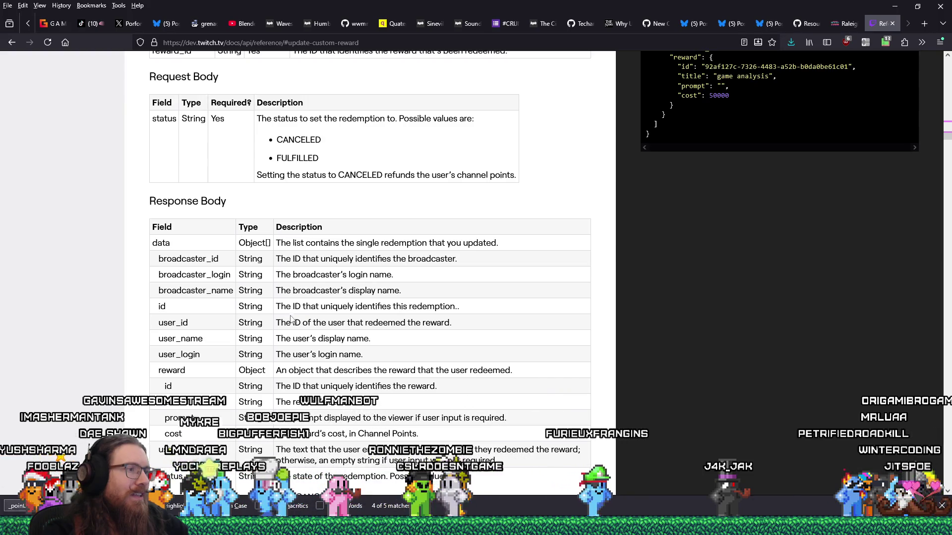
pyautogui.scroll(3, 298, 338)
pyautogui.scroll(1, 297, 339)
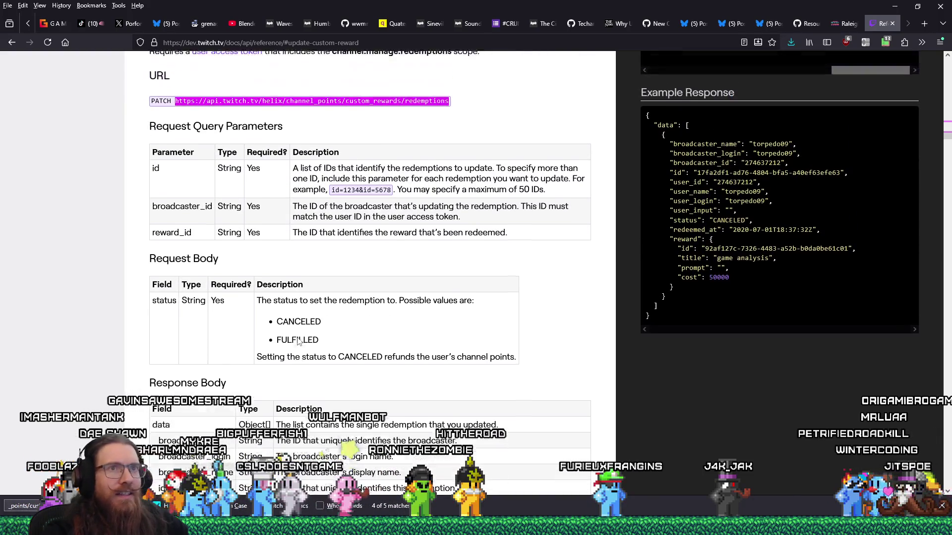
pyautogui.hotkey('alt', 'Tab')
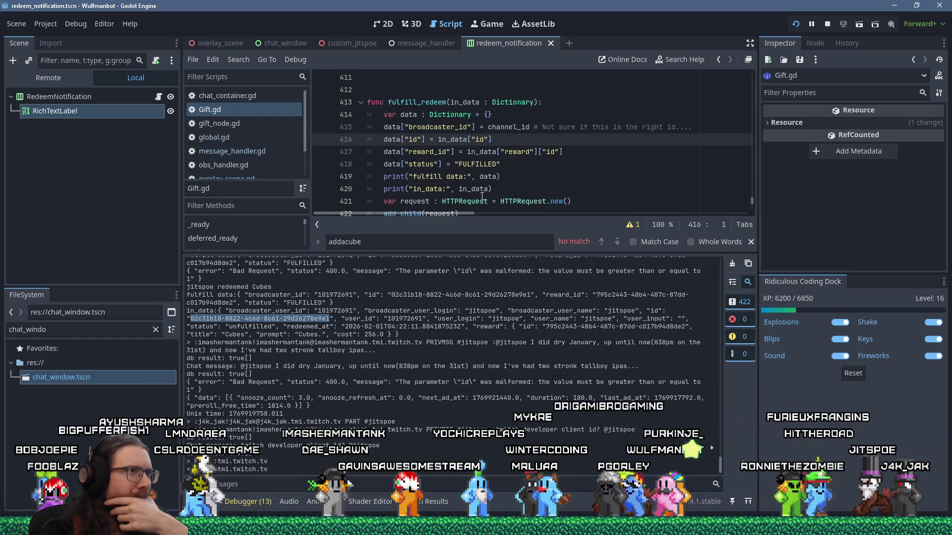
# Scroll sideways along lines 423 and 427 to read the full PATCH request calls
pyautogui.scroll(-2, 464, 207)
pyautogui.moveTo(435, 211); pyautogui.dragTo(706, 218)
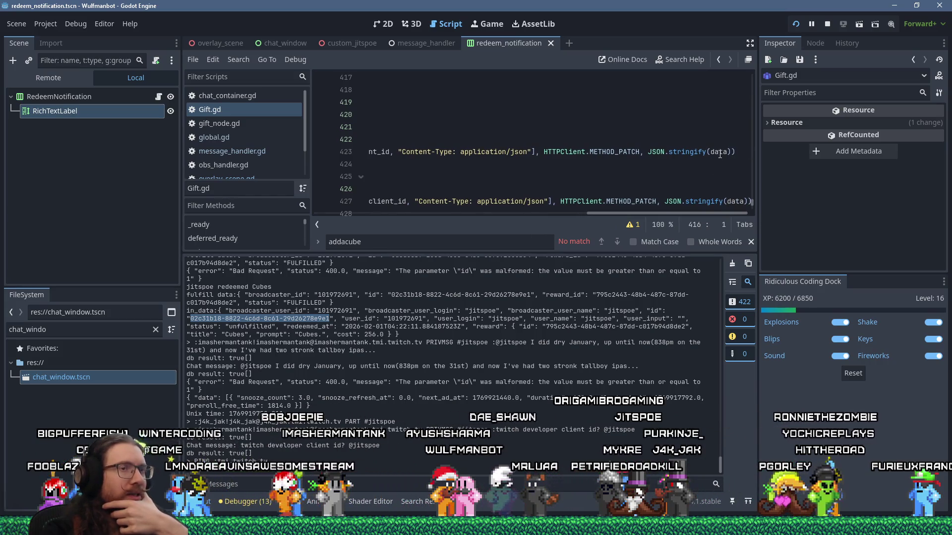
pyautogui.moveTo(694, 213)
pyautogui.mouseDown()
pyautogui.moveTo(418, 207)
pyautogui.moveTo(700, 207)
pyautogui.moveTo(402, 209)
pyautogui.mouseUp()
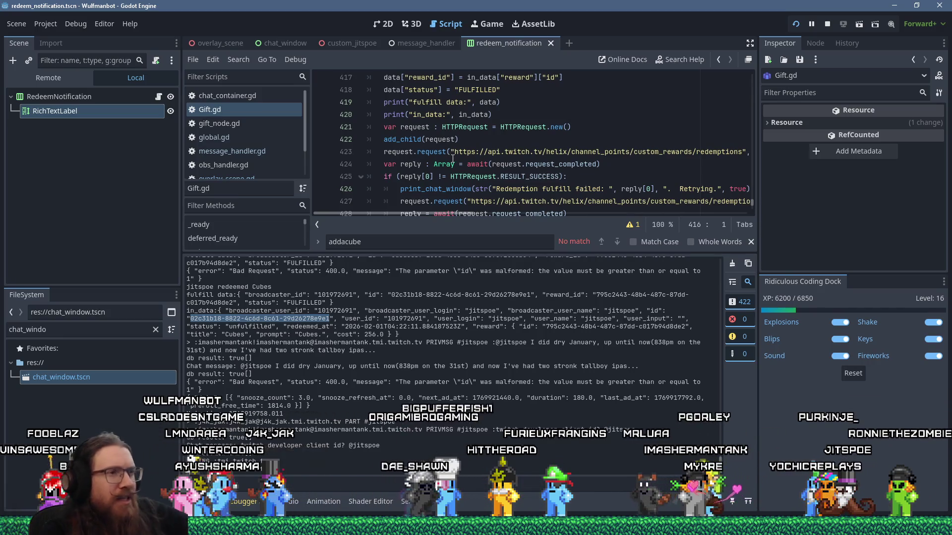
pyautogui.moveTo(461, 213)
pyautogui.mouseDown()
pyautogui.moveTo(742, 213)
pyautogui.moveTo(728, 212)
pyautogui.mouseUp()
pyautogui.hotkey('alt', 'Tab')
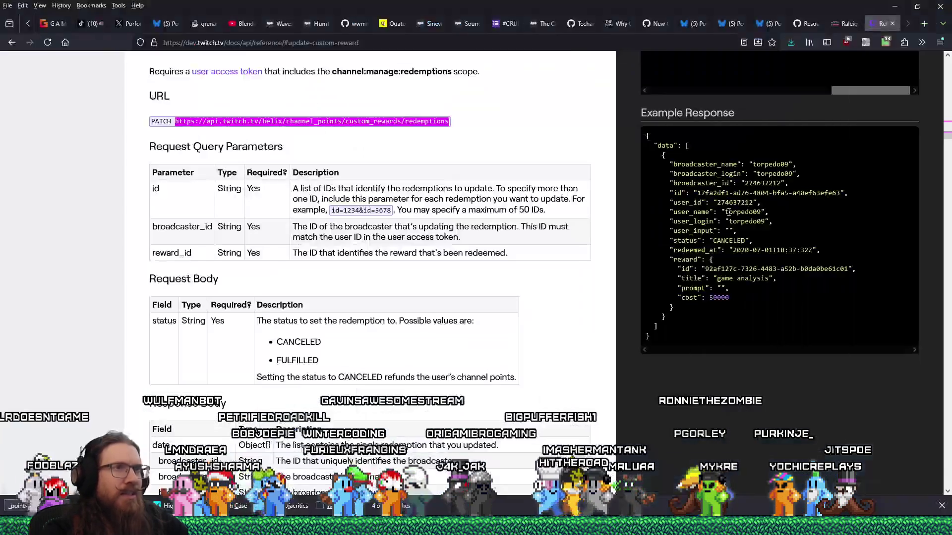
# Scroll the Example Request box sideways to read the whole curl command and Client-Id header
pyautogui.scroll(3, 750, 263)
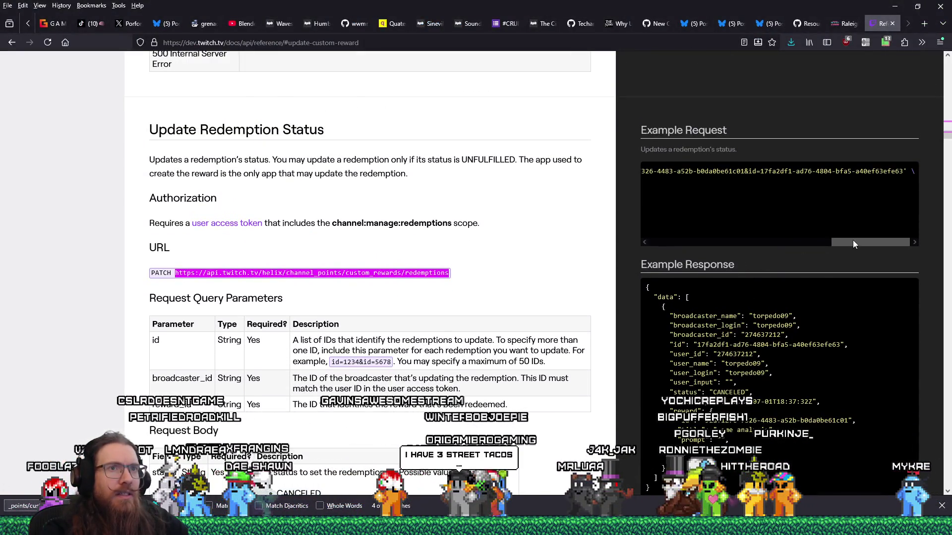
pyautogui.moveTo(856, 242); pyautogui.dragTo(789, 242)
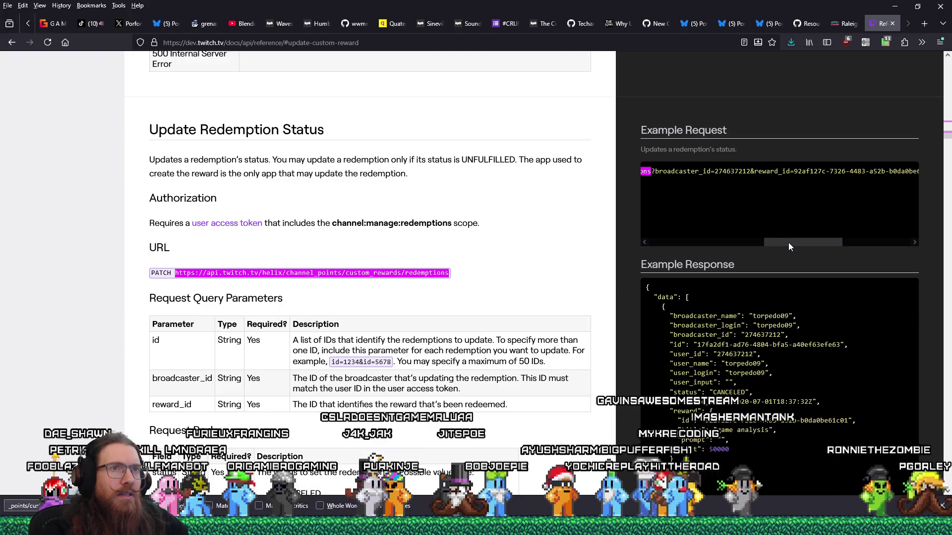
pyautogui.moveTo(789, 246); pyautogui.dragTo(872, 246)
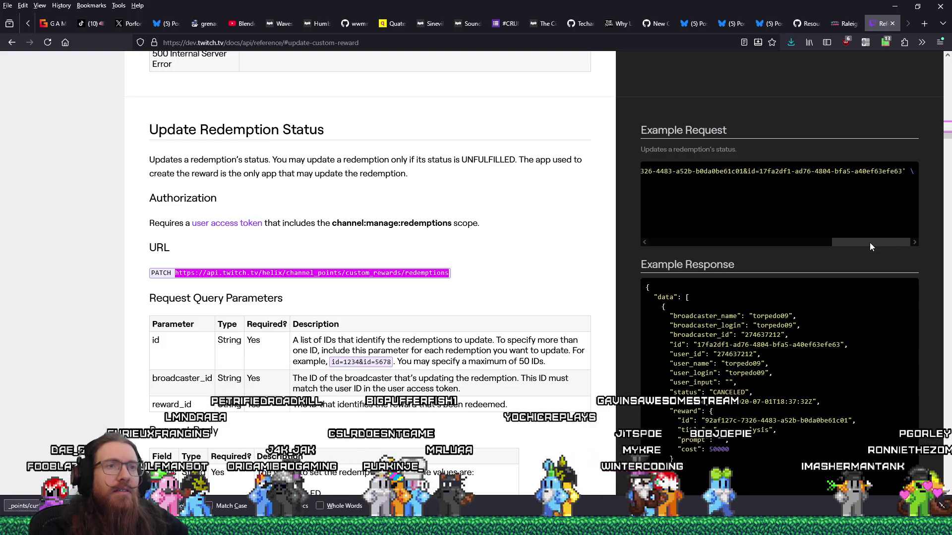
pyautogui.moveTo(869, 243); pyautogui.dragTo(788, 241)
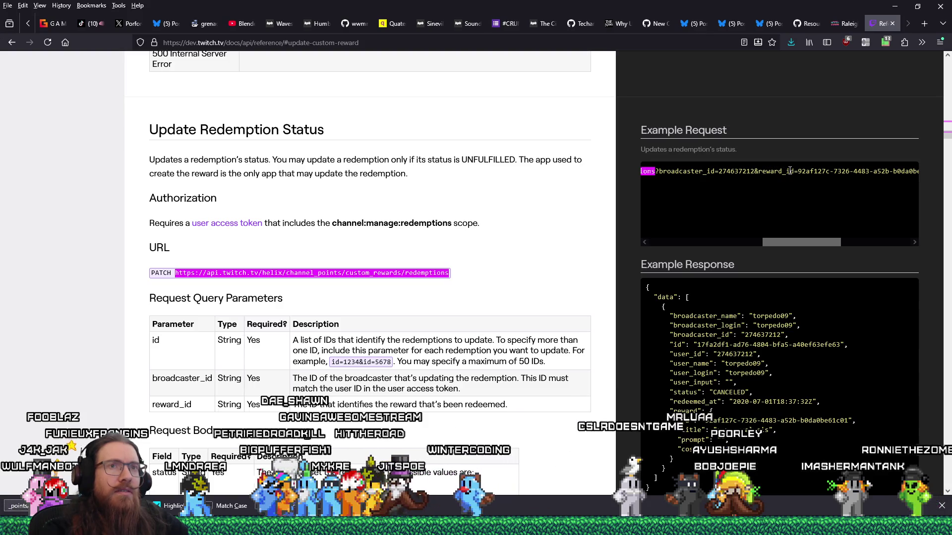
pyautogui.moveTo(777, 241); pyautogui.dragTo(653, 235)
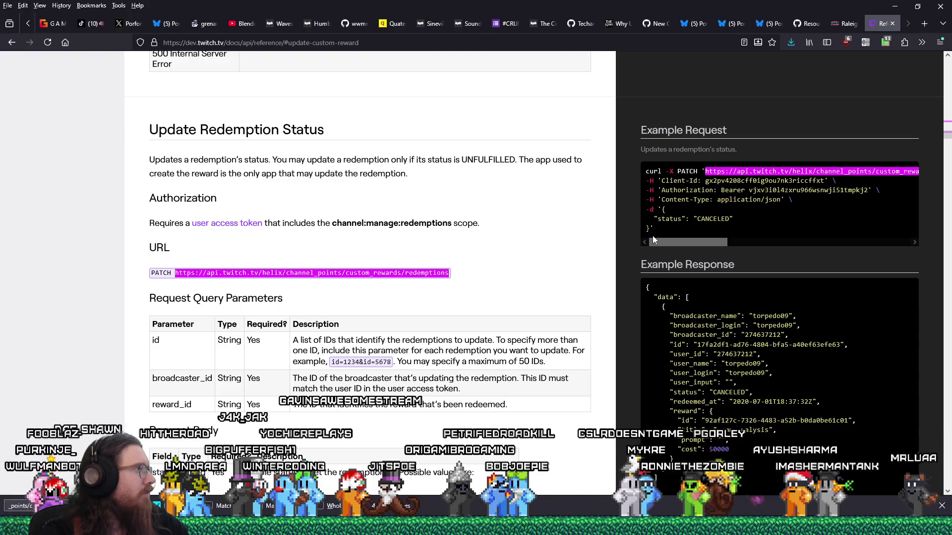
pyautogui.hotkey('alt', 'Tab')
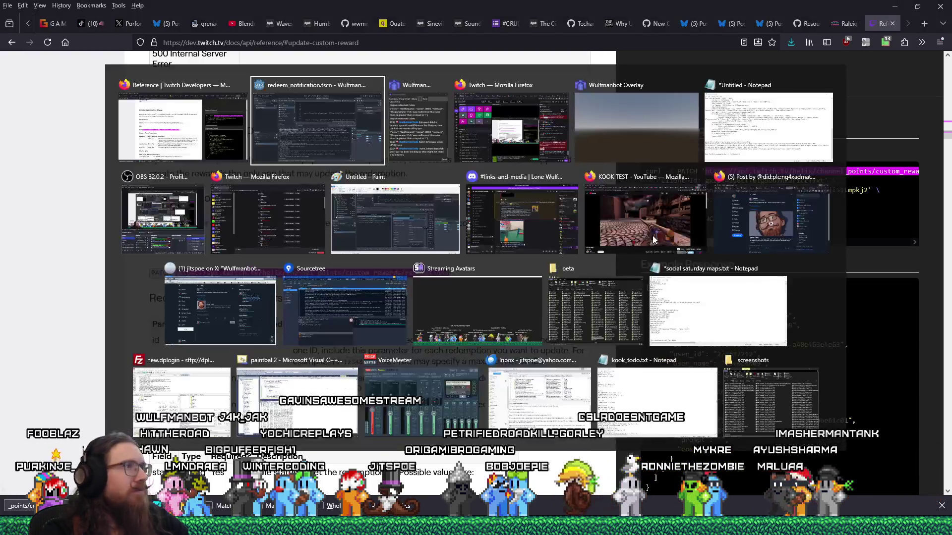
pyautogui.moveTo(563, 248); pyautogui.dragTo(563, 351)
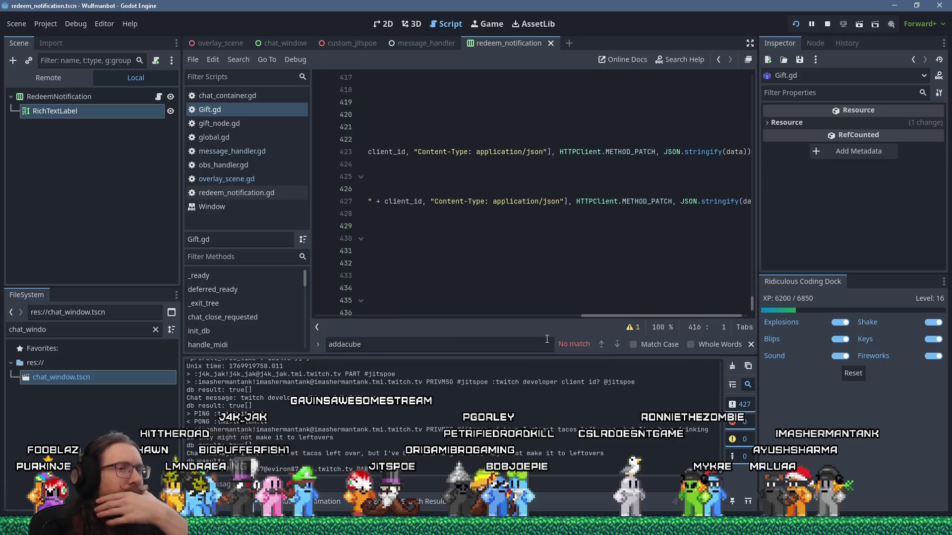
pyautogui.moveTo(609, 314)
pyautogui.mouseDown()
pyautogui.moveTo(432, 314)
pyautogui.moveTo(335, 302)
pyautogui.mouseUp()
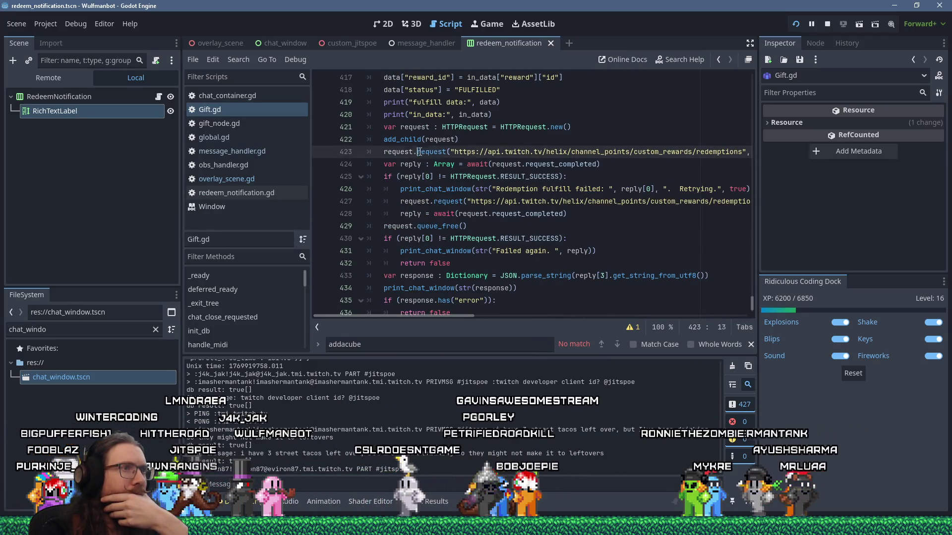
pyautogui.moveTo(418, 151); pyautogui.dragTo(546, 151)
pyautogui.click(231, 61)
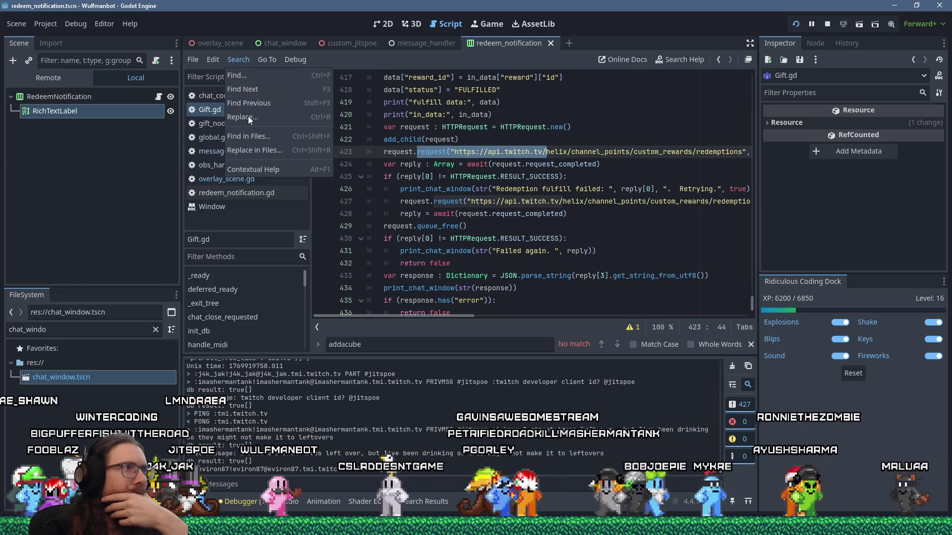
pyautogui.click(257, 137)
pyautogui.click(478, 303)
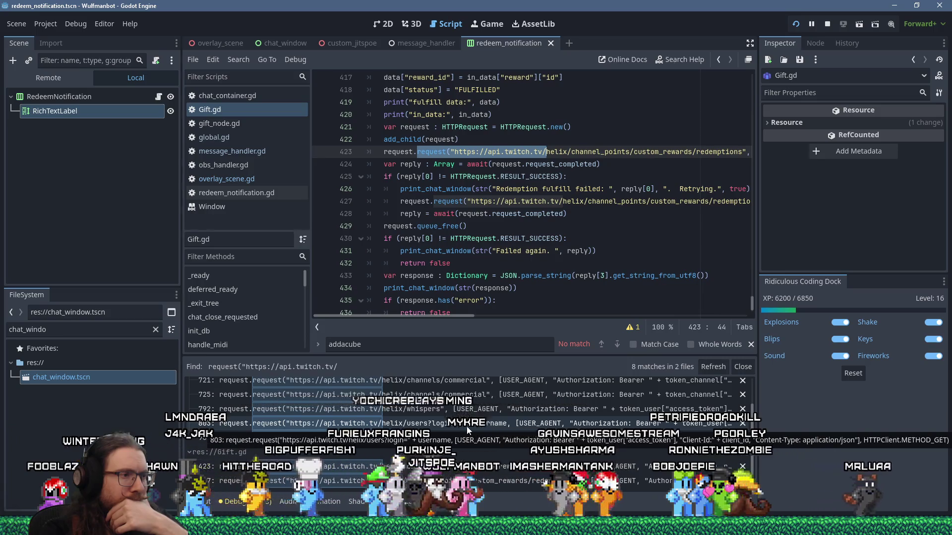
pyautogui.moveTo(451, 317); pyautogui.dragTo(738, 325)
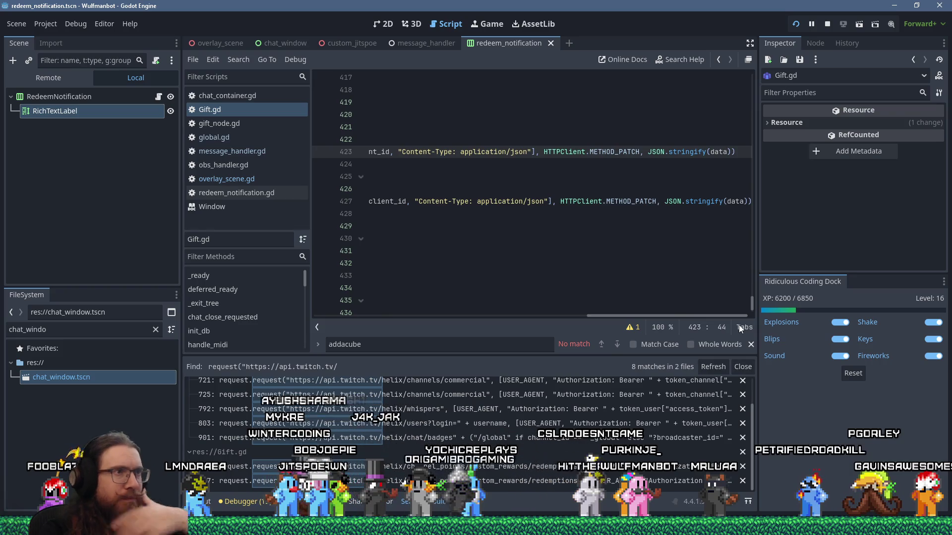
pyautogui.hotkey('alt', 'Tab')
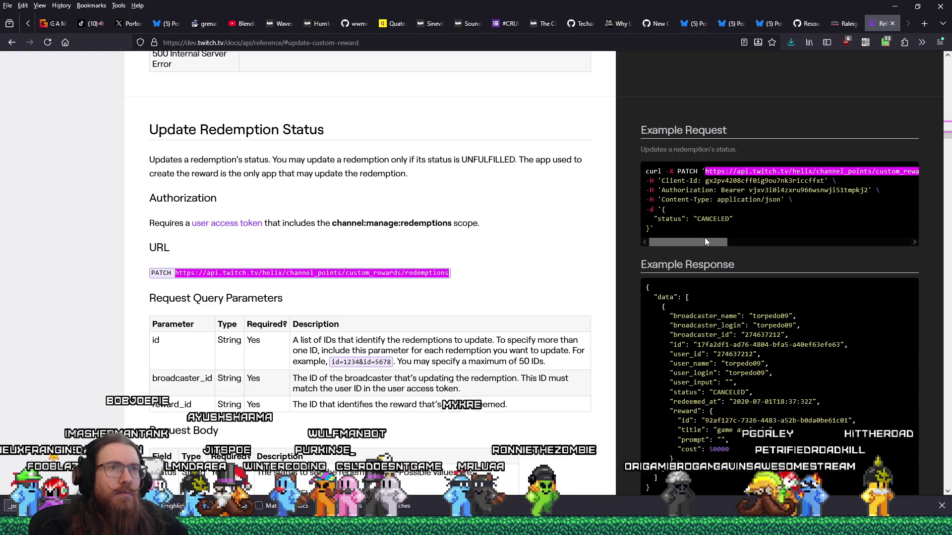
# Highlight the example's reward_id parameter and -d JSON status body, comparing them with the script
pyautogui.moveTo(696, 245); pyautogui.dragTo(816, 246)
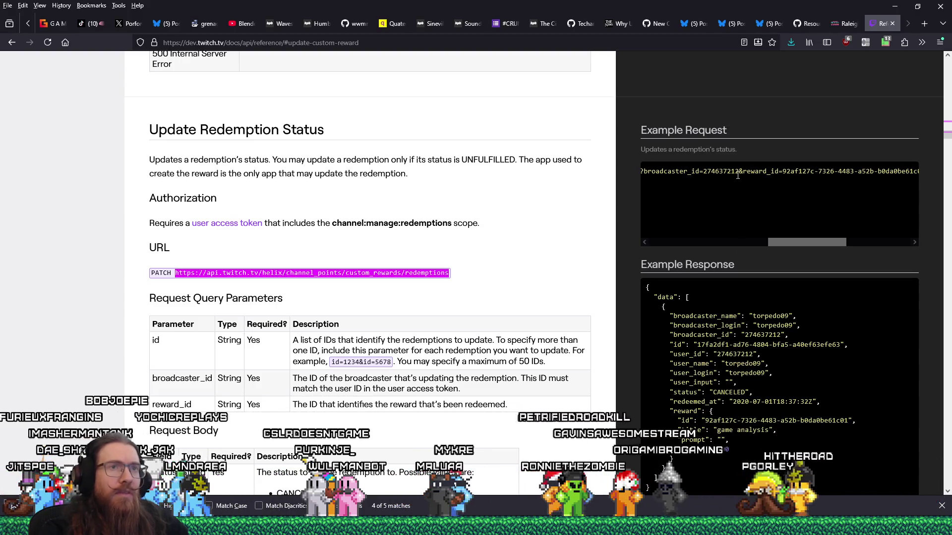
pyautogui.moveTo(831, 169); pyautogui.dragTo(833, 170)
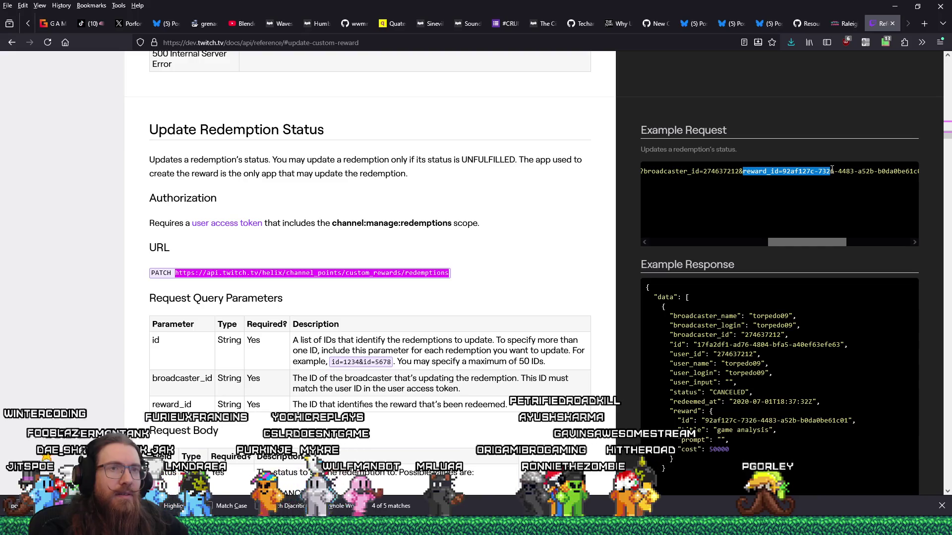
pyautogui.moveTo(799, 242)
pyautogui.mouseDown()
pyautogui.moveTo(701, 251)
pyautogui.moveTo(670, 242)
pyautogui.moveTo(663, 208)
pyautogui.mouseUp()
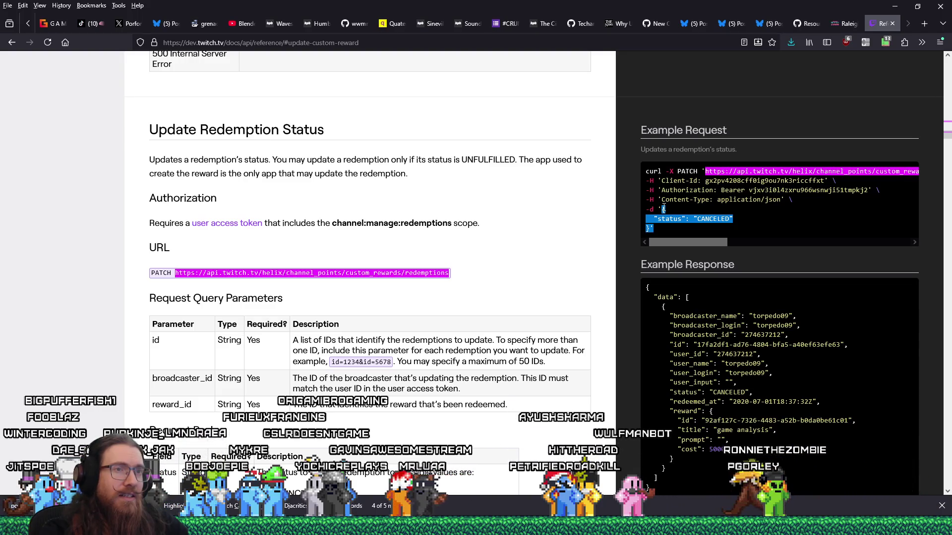
pyautogui.moveTo(672, 231); pyautogui.dragTo(660, 209)
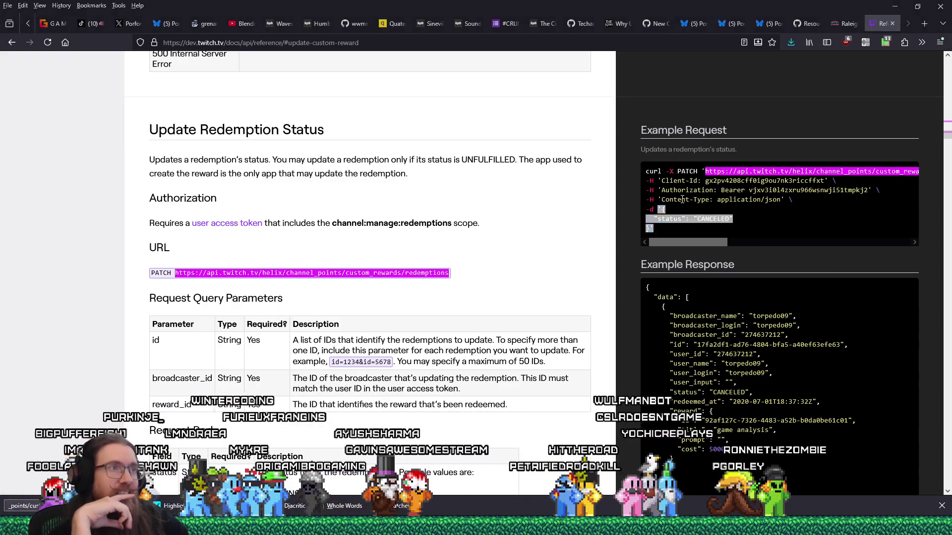
pyautogui.hotkey('alt', 'Tab')
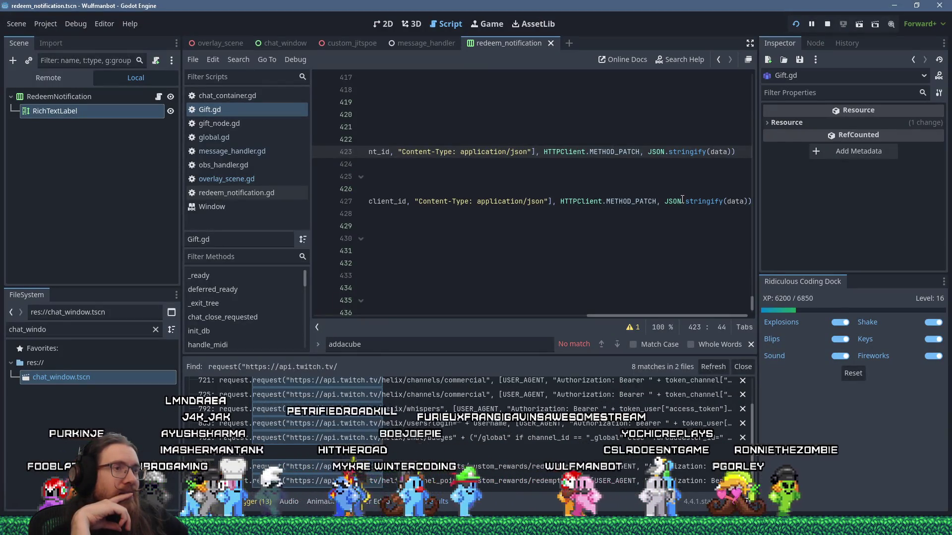
pyautogui.hotkey('alt', 'Tab')
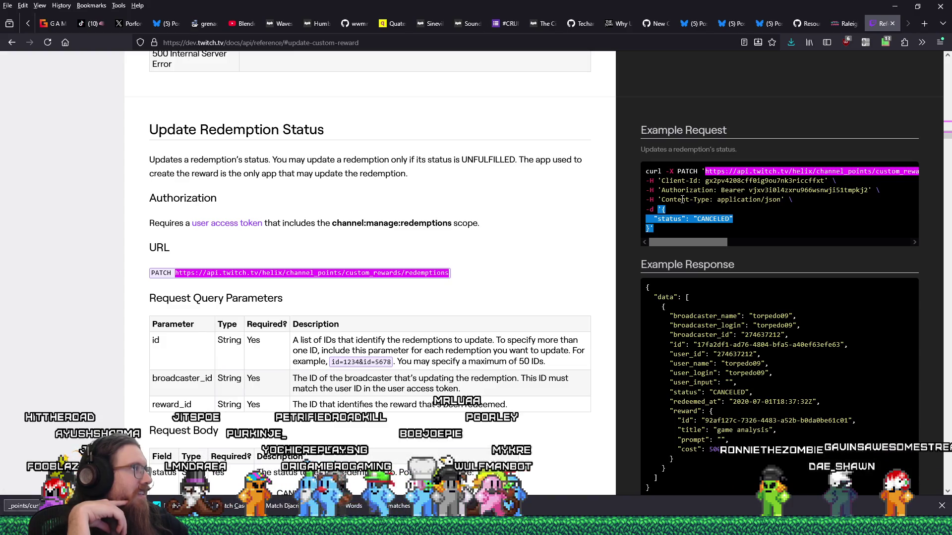
pyautogui.hotkey('alt', 'Tab')
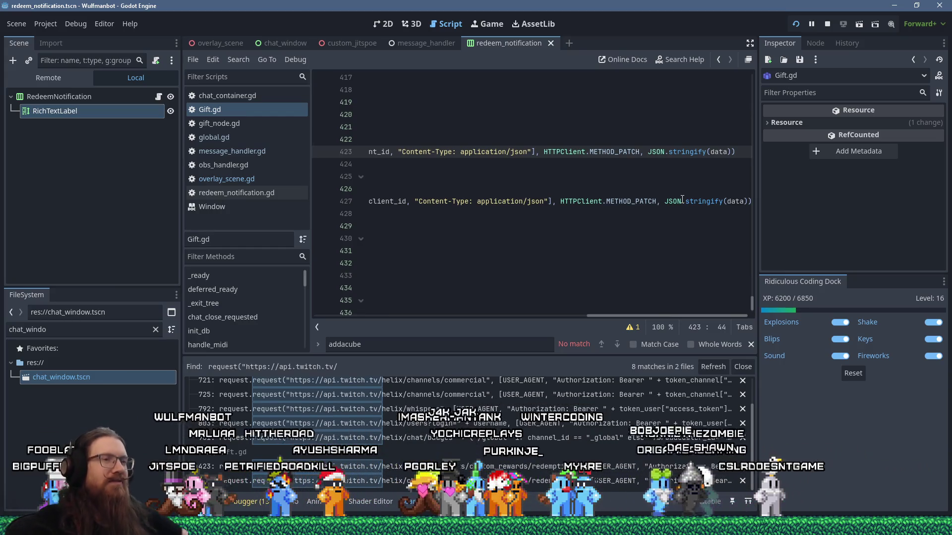
pyautogui.moveTo(653, 316); pyautogui.dragTo(360, 301)
# Shrink the side docks and resize the bottom panel to read all of line 423
pyautogui.moveTo(759, 296); pyautogui.dragTo(890, 290)
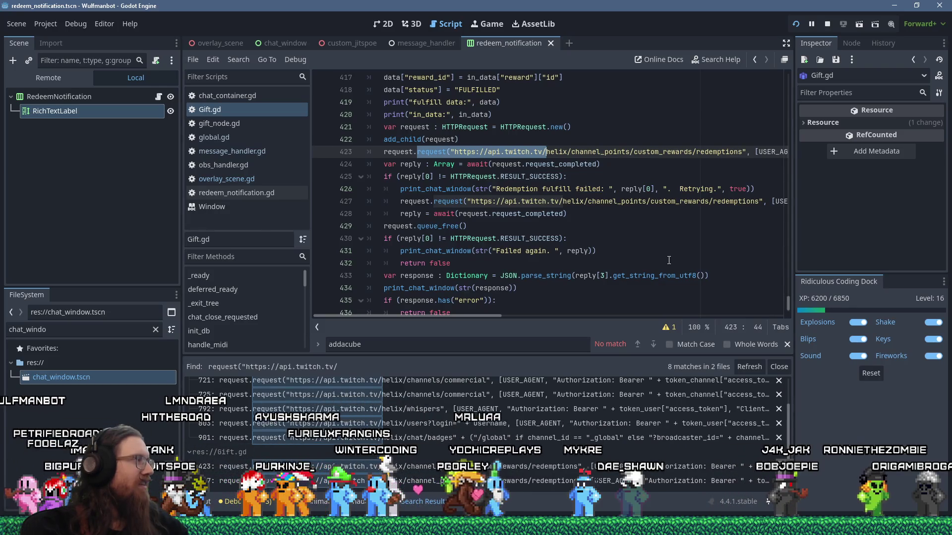
pyautogui.moveTo(551, 354); pyautogui.dragTo(550, 388)
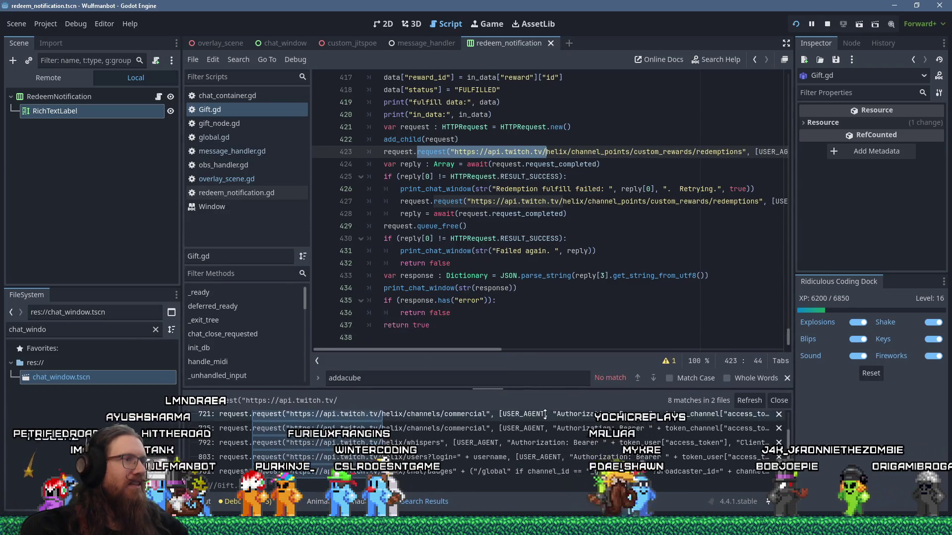
pyautogui.moveTo(182, 238); pyautogui.dragTo(135, 240)
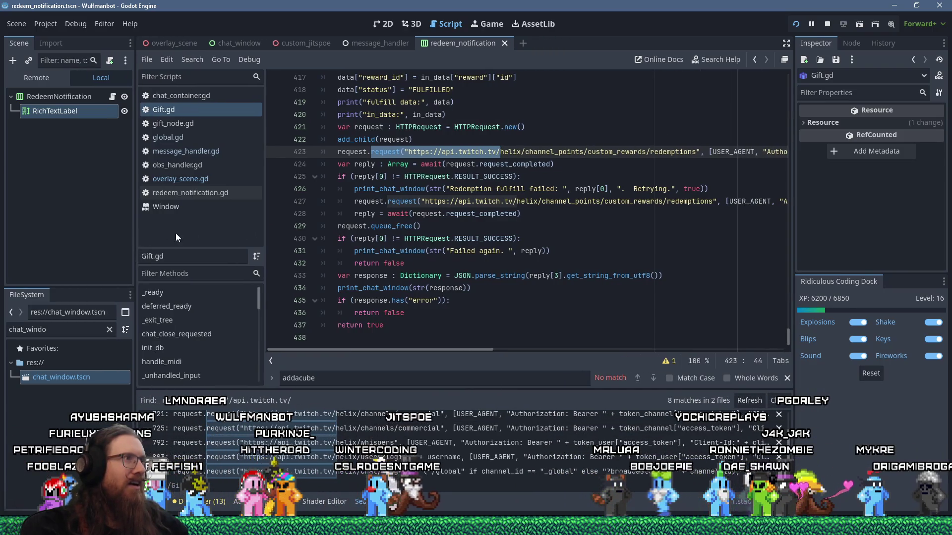
pyautogui.moveTo(264, 225); pyautogui.dragTo(225, 257)
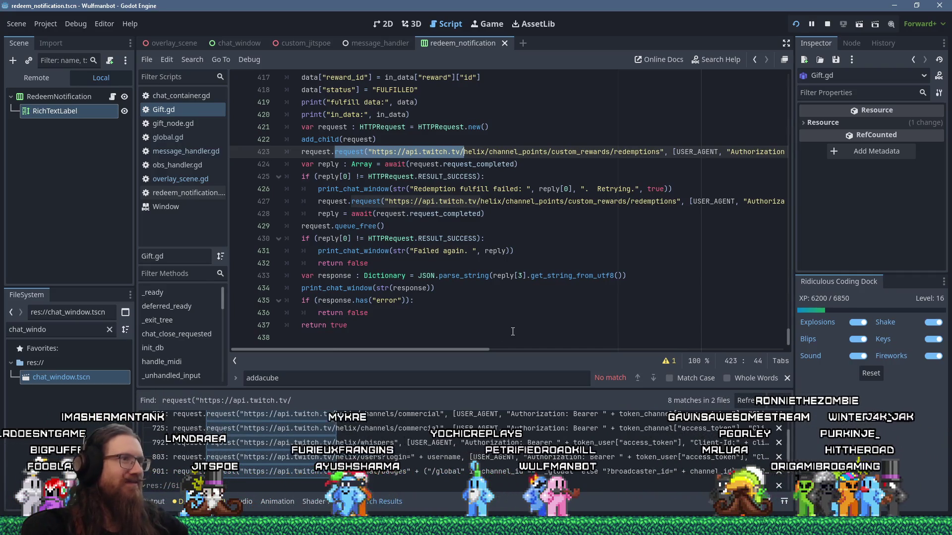
pyautogui.moveTo(480, 350)
pyautogui.mouseDown()
pyautogui.moveTo(725, 350)
pyautogui.moveTo(483, 328)
pyautogui.mouseUp()
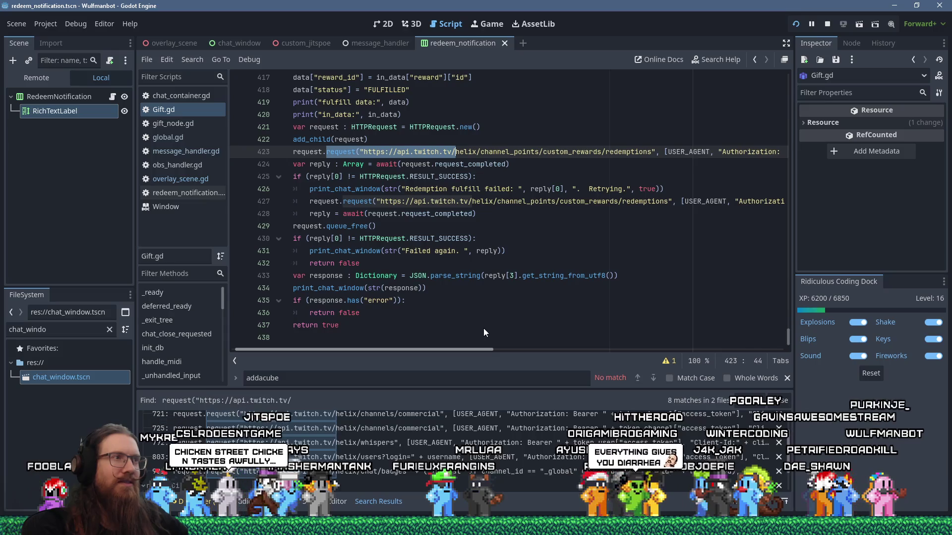
pyautogui.hotkey('alt', 'Tab')
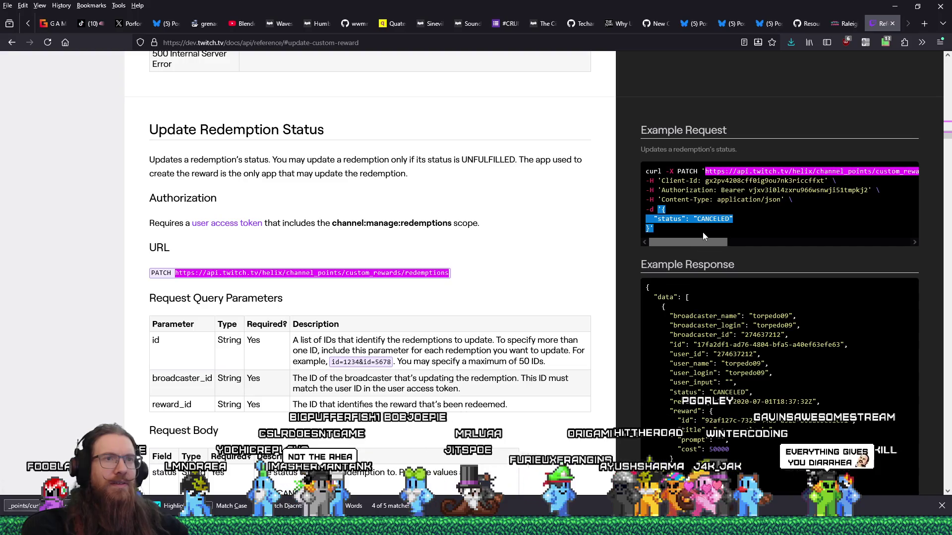
# Scroll the example request URL to read its query parameters, then return to redeem_notification.gd
pyautogui.moveTo(701, 243); pyautogui.dragTo(802, 246)
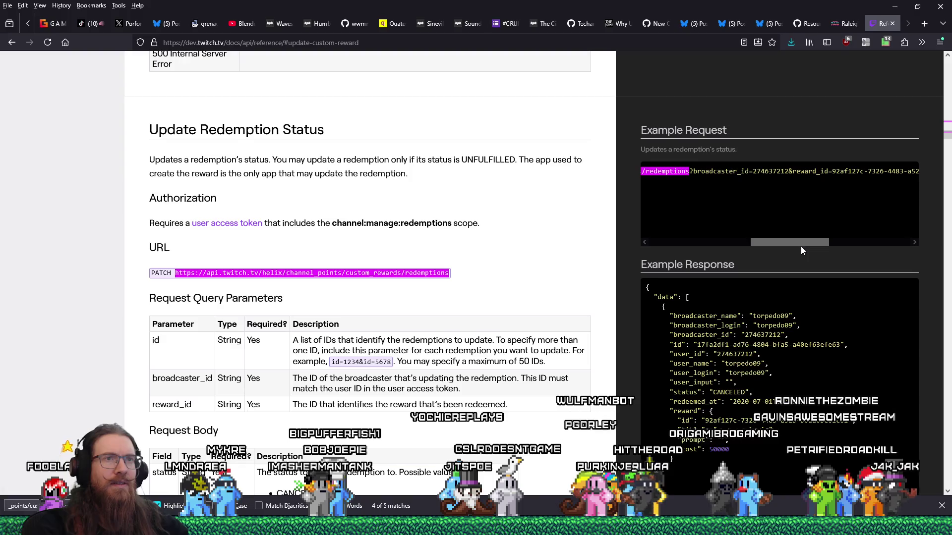
pyautogui.hotkey('alt', 'Tab')
pyautogui.moveTo(446, 350)
pyautogui.mouseDown()
pyautogui.moveTo(733, 343)
pyautogui.moveTo(527, 331)
pyautogui.mouseUp()
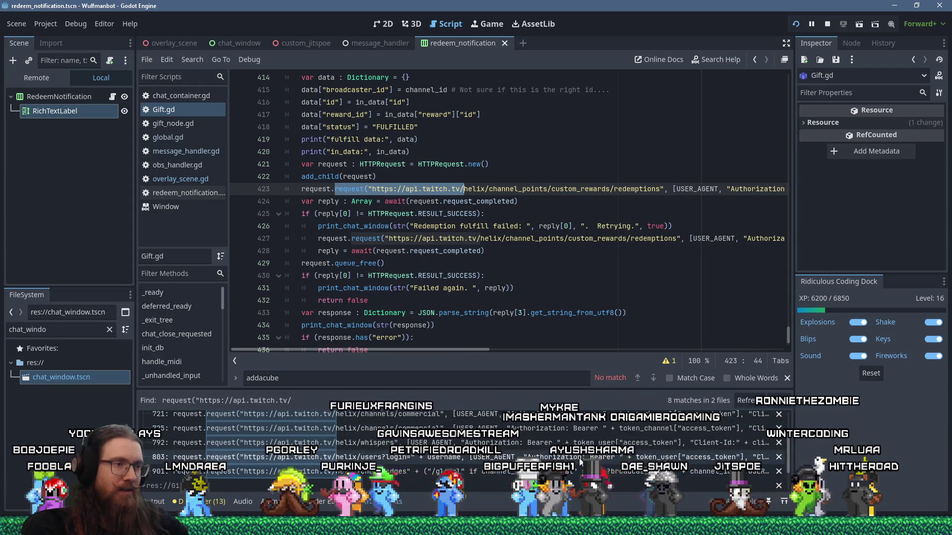
# Cut the redemptions URL out of the request.request() call and open a new line above it
pyautogui.scroll(1, 496, 461)
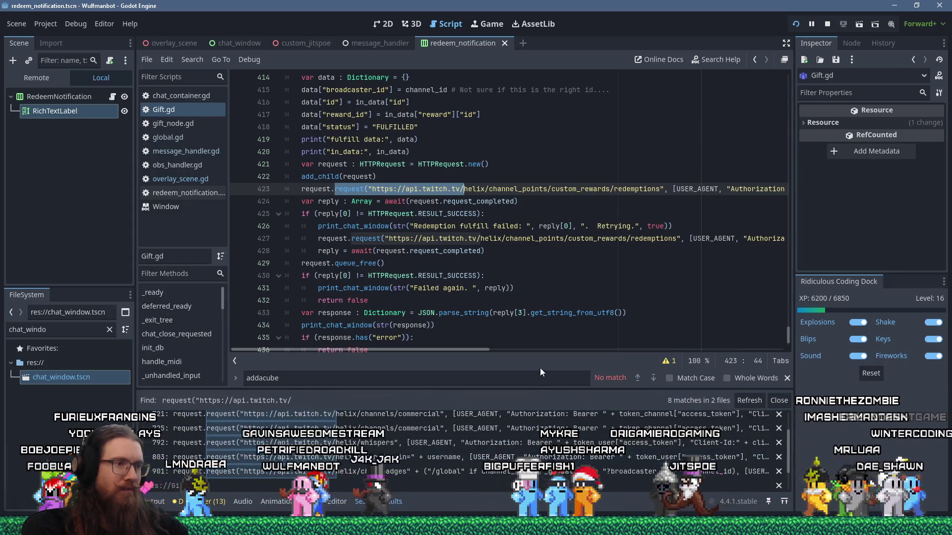
pyautogui.moveTo(539, 389); pyautogui.dragTo(538, 291)
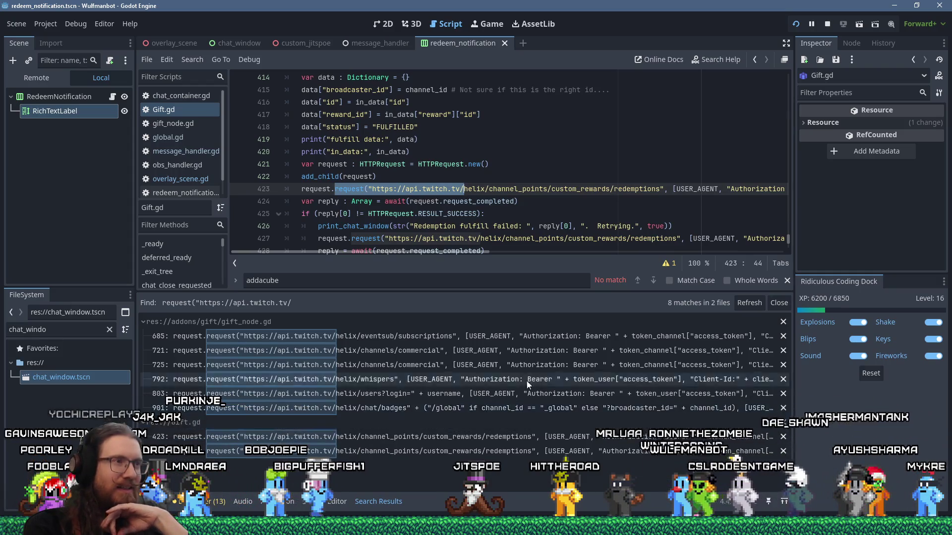
pyautogui.moveTo(450, 293); pyautogui.dragTo(448, 359)
pyautogui.click(367, 189)
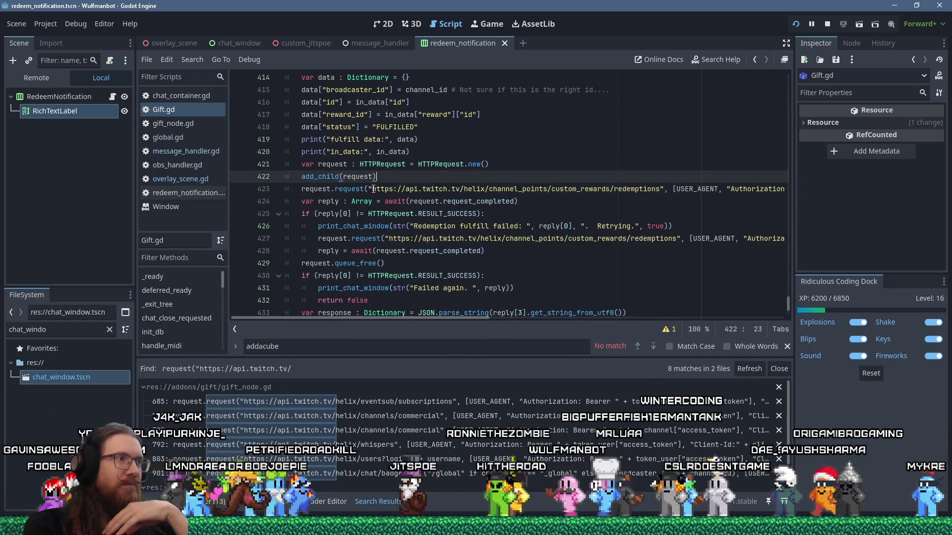
pyautogui.keyDown('shift'); pyautogui.click(673, 189); pyautogui.keyUp('shift')
pyautogui.hotkey('shift', 'Left')
pyautogui.hotkey('shift', 'Left')
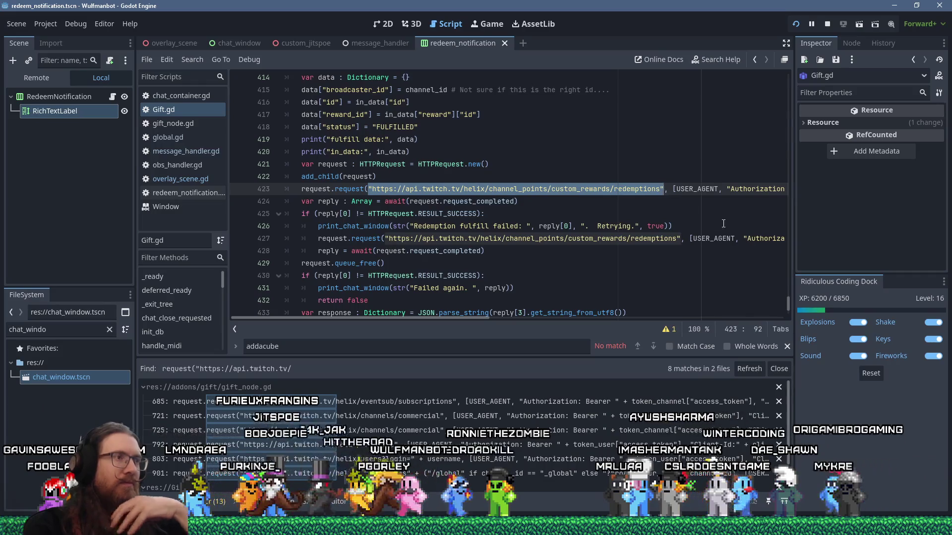
pyautogui.hotkey('shift', 'Delete')
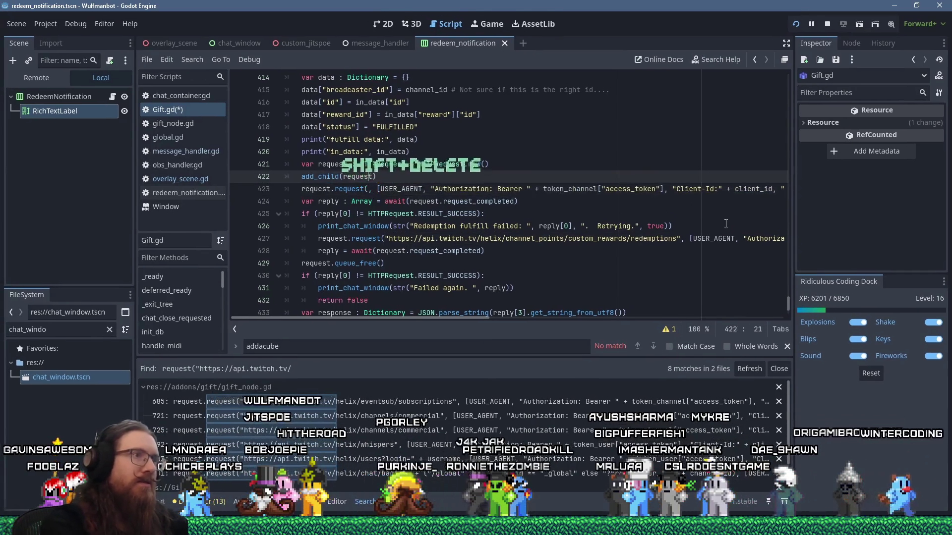
pyautogui.press('Return')
# Begin the declaration var url = str( on line 423, checking the Twitch docs for parameters
pyautogui.write('var urr')
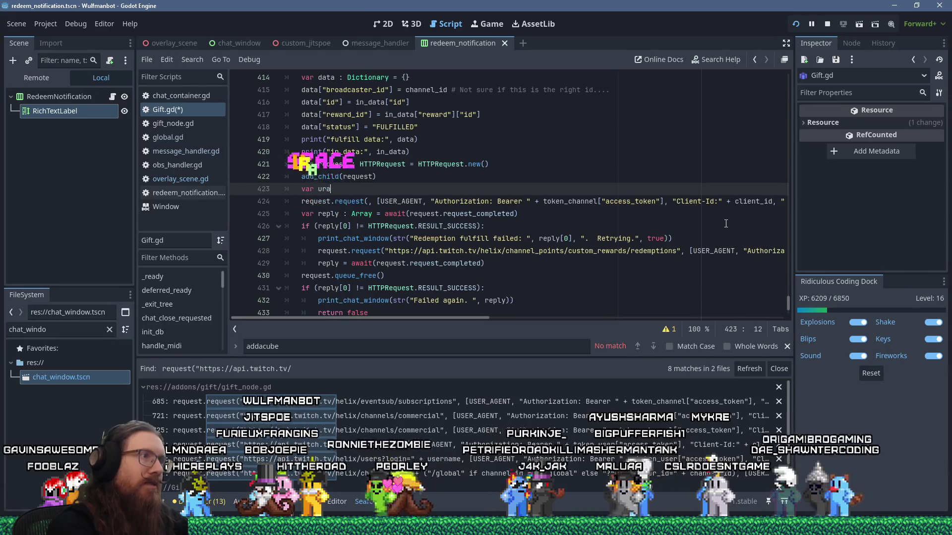
pyautogui.press('BackSpace')
pyautogui.write('r')
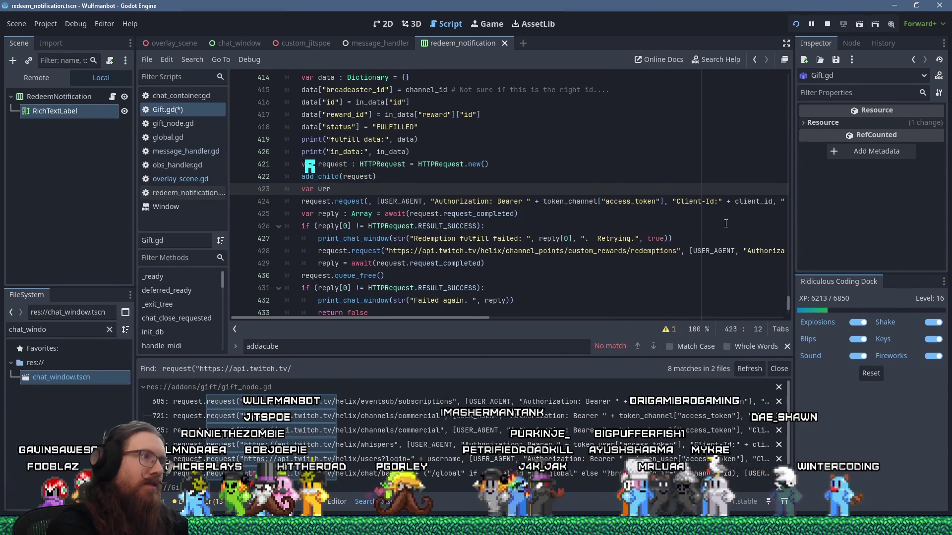
pyautogui.press('BackSpace')
pyautogui.write('l = str')
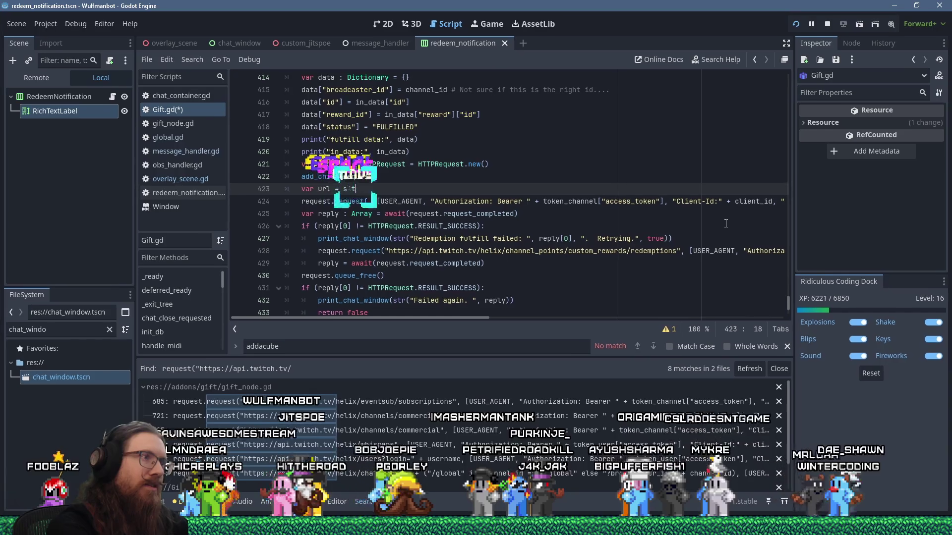
pyautogui.press('BackSpace')
pyautogui.press('BackSpace')
pyautogui.write('tr')
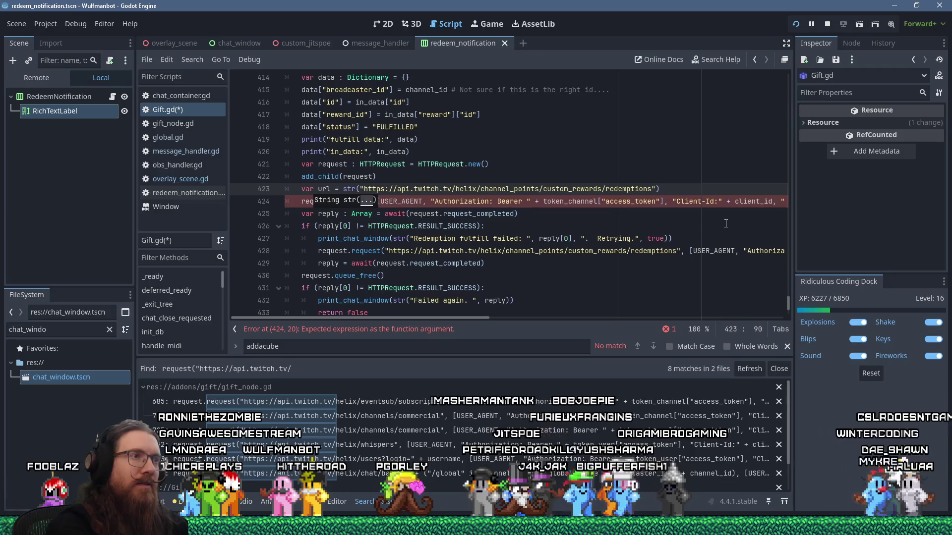
pyautogui.hotkey('alt', 'Tab')
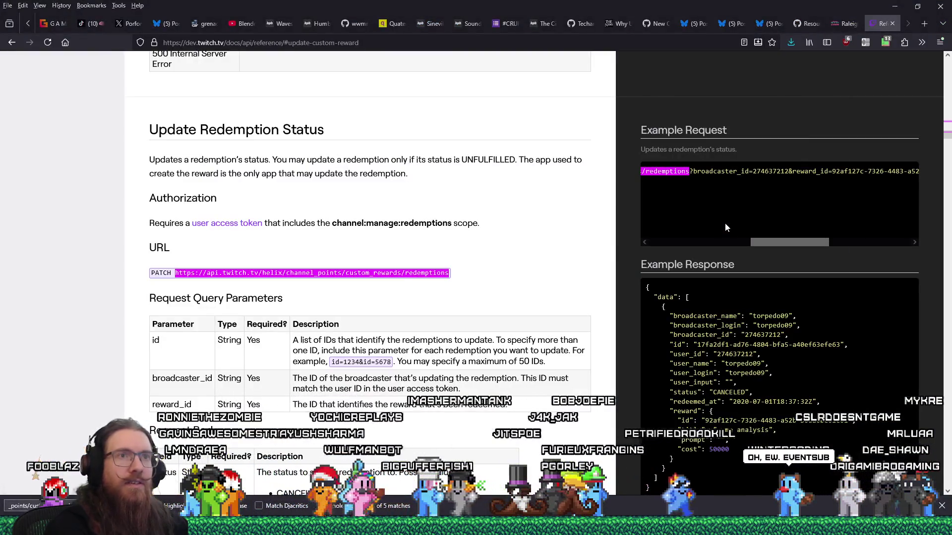
pyautogui.hotkey('alt', 'Tab')
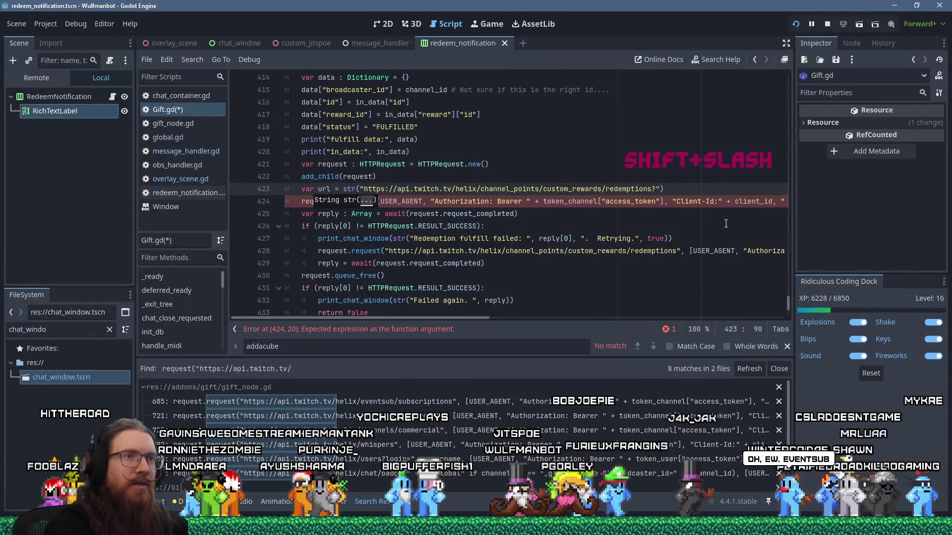
# Append broadcaster_id=channel_id and &id=in_data["id"] query parameters to the url string
pyautogui.write('broadcaster_id=",')
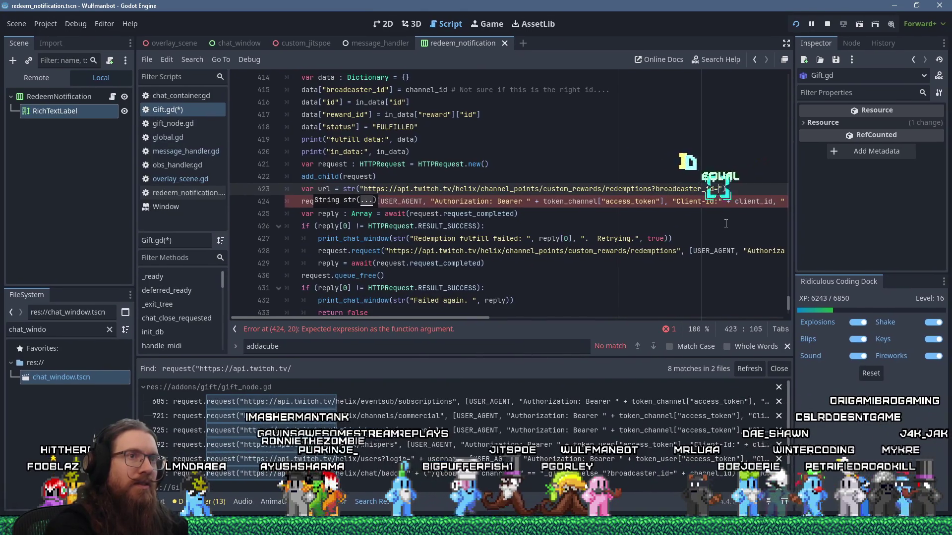
pyautogui.write(' chann')
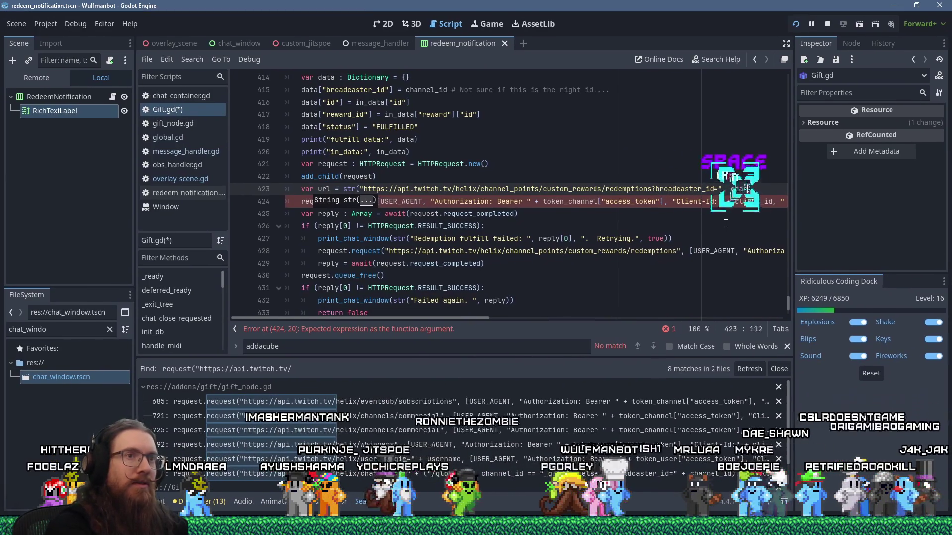
pyautogui.write('el_id,')
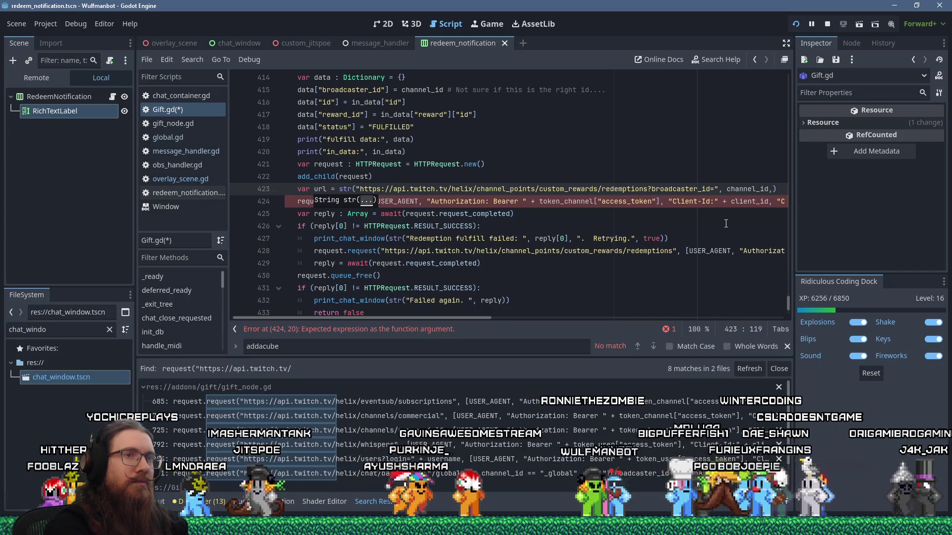
pyautogui.write(' "')
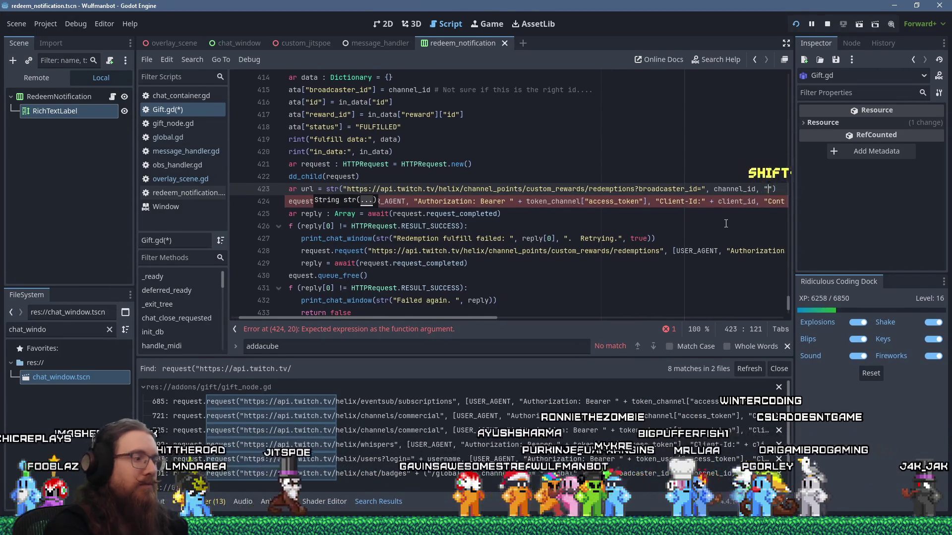
pyautogui.write('&')
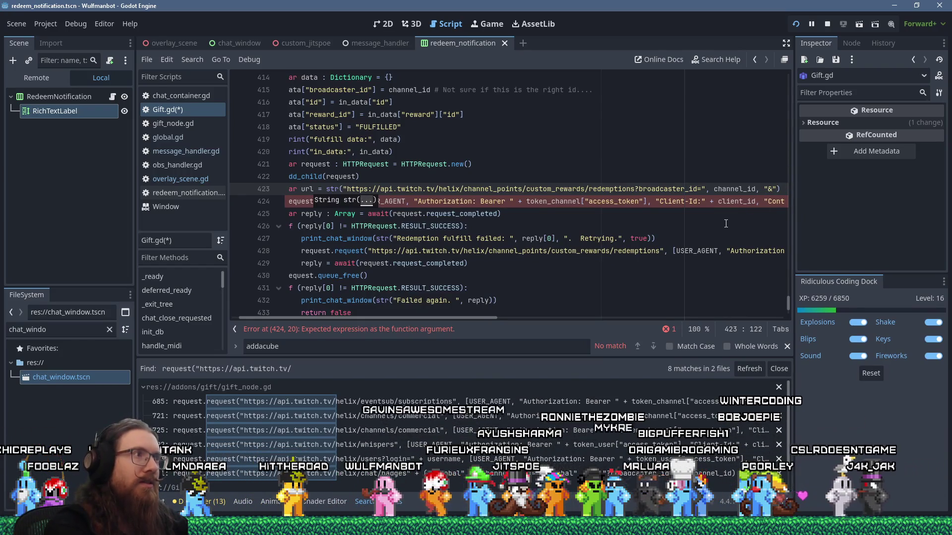
pyautogui.write('id=",')
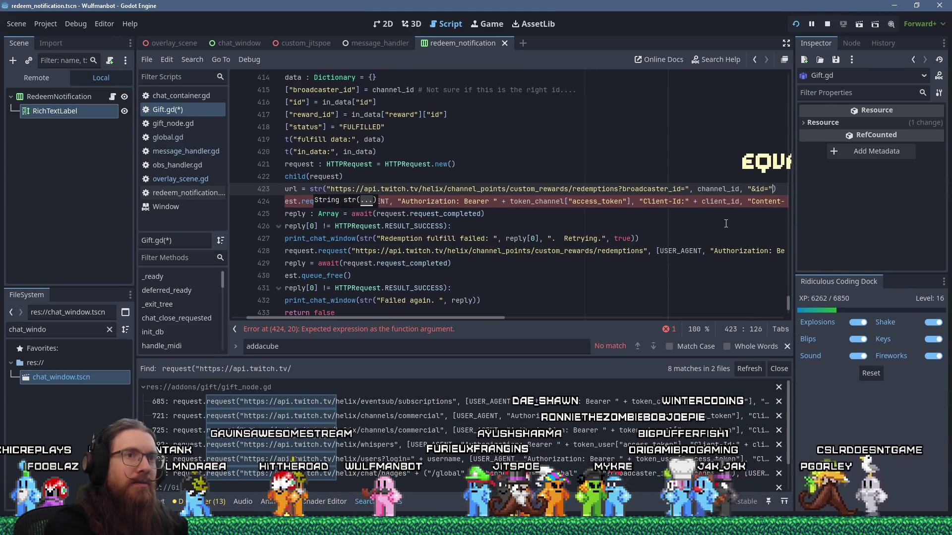
pyautogui.write(' in_data]')
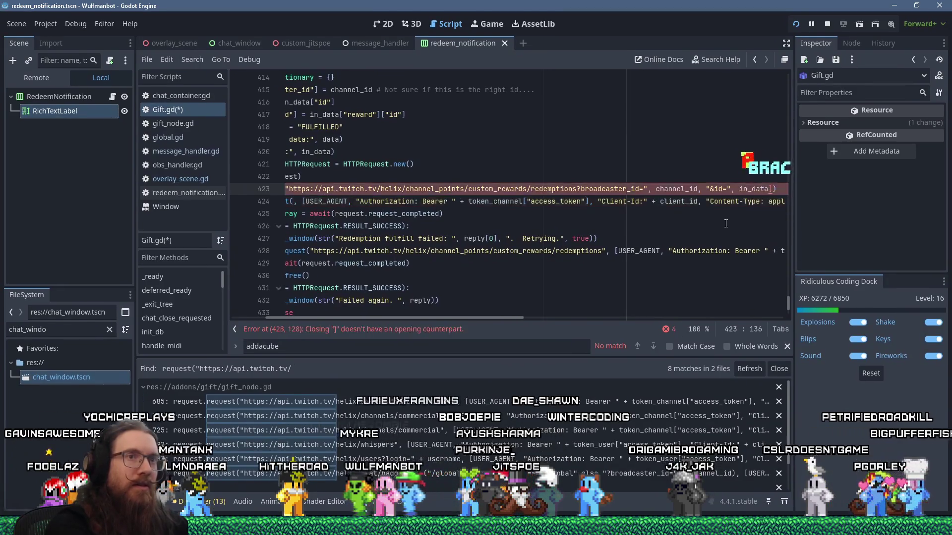
pyautogui.press('BackSpace')
pyautogui.write('["')
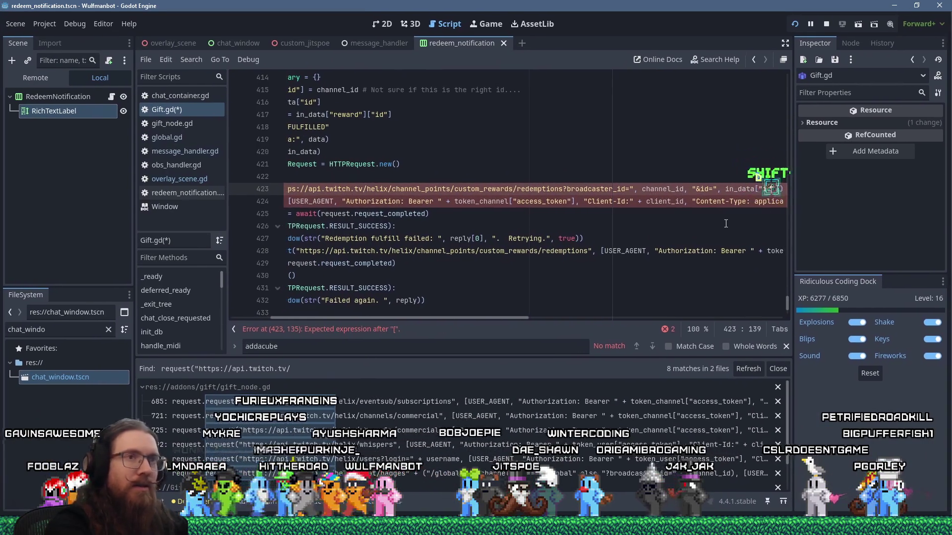
pyautogui.write('id"],')
pyautogui.press('BackSpace')
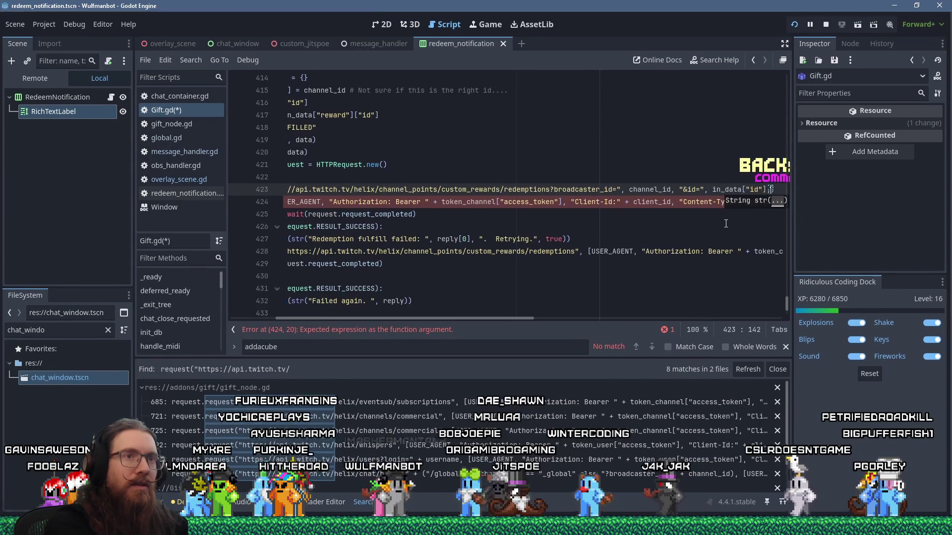
pyautogui.hotkey('alt', 'Tab')
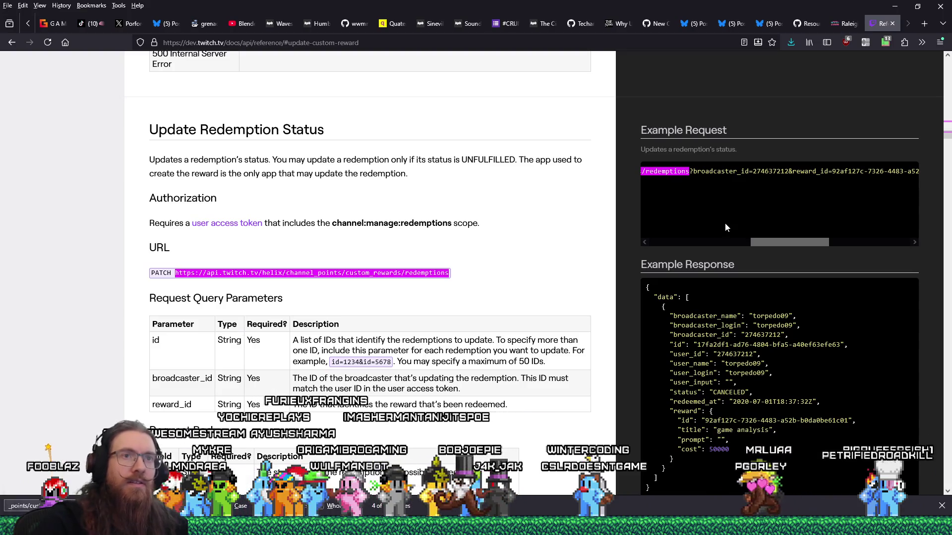
# Scroll to the end of the example curl URL to see its broadcaster_id, reward_id and id parameters
pyautogui.moveTo(785, 246)
pyautogui.mouseDown()
pyautogui.moveTo(876, 248)
pyautogui.moveTo(670, 242)
pyautogui.mouseUp()
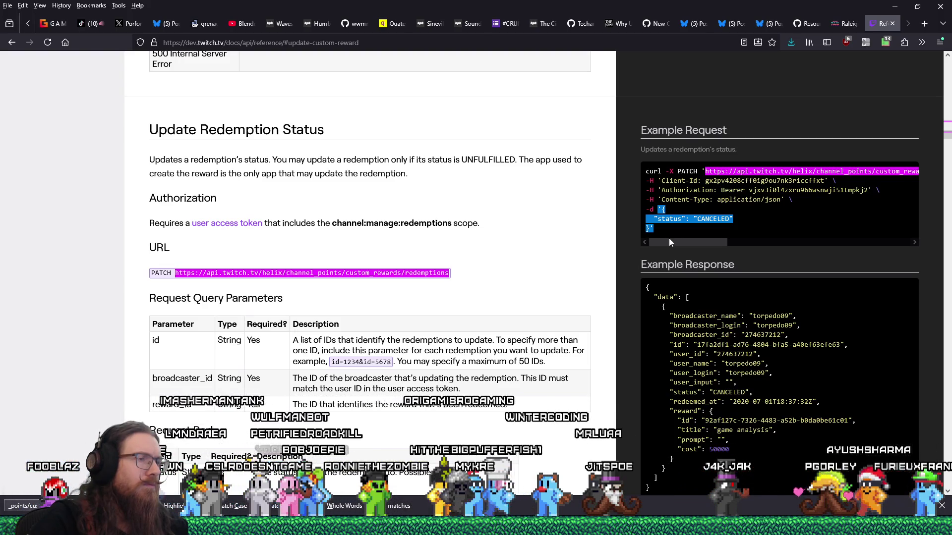
pyautogui.moveTo(668, 238); pyautogui.dragTo(874, 238)
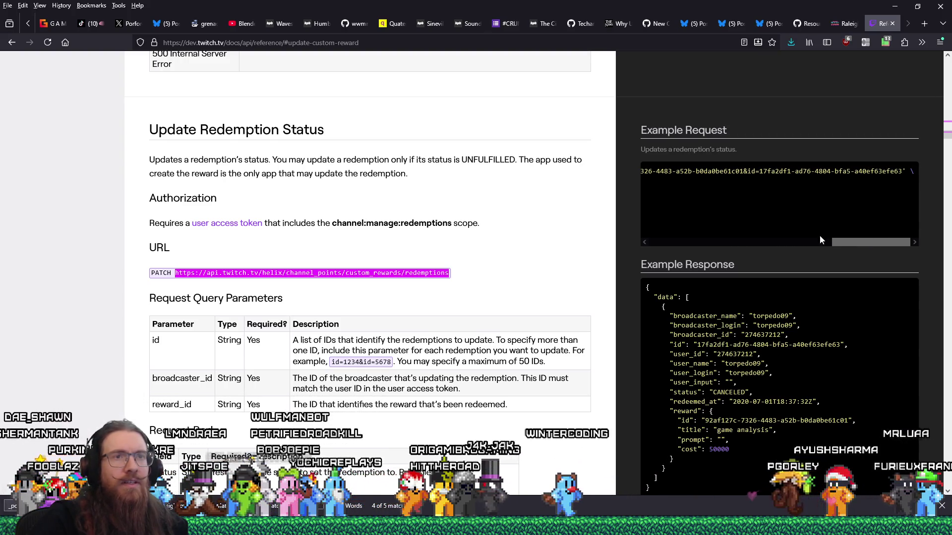
pyautogui.hotkey('alt', 'Tab')
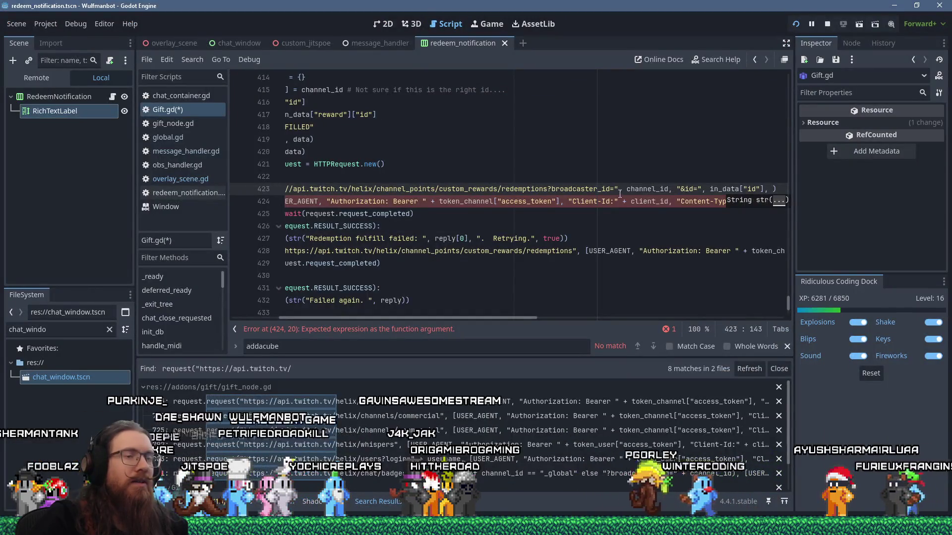
# Copy reward_id from line 417 and paste it into the line 423 URL before &id=
pyautogui.click(681, 191)
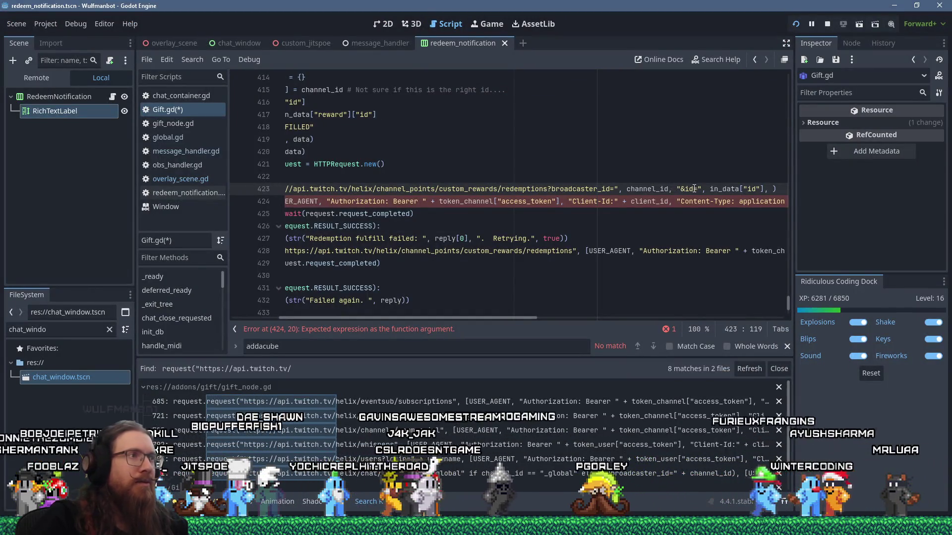
pyautogui.moveTo(528, 317); pyautogui.dragTo(471, 315)
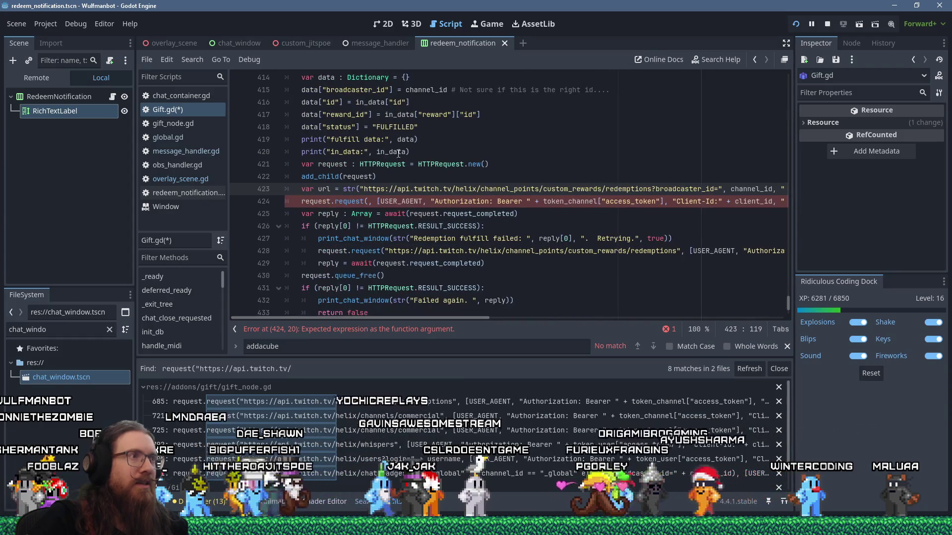
pyautogui.doubleClick(350, 114)
pyautogui.rightClick(350, 115)
pyautogui.click(371, 191)
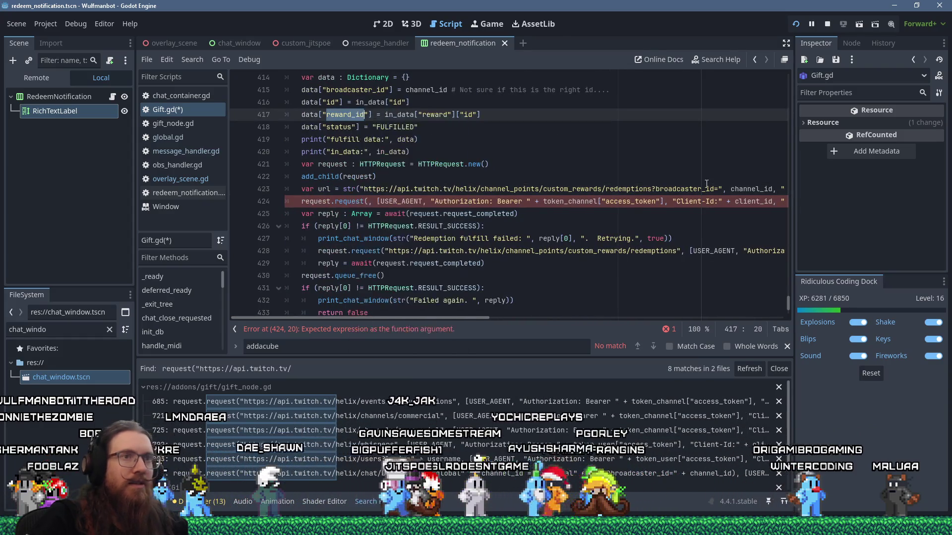
pyautogui.moveTo(436, 318); pyautogui.dragTo(556, 309)
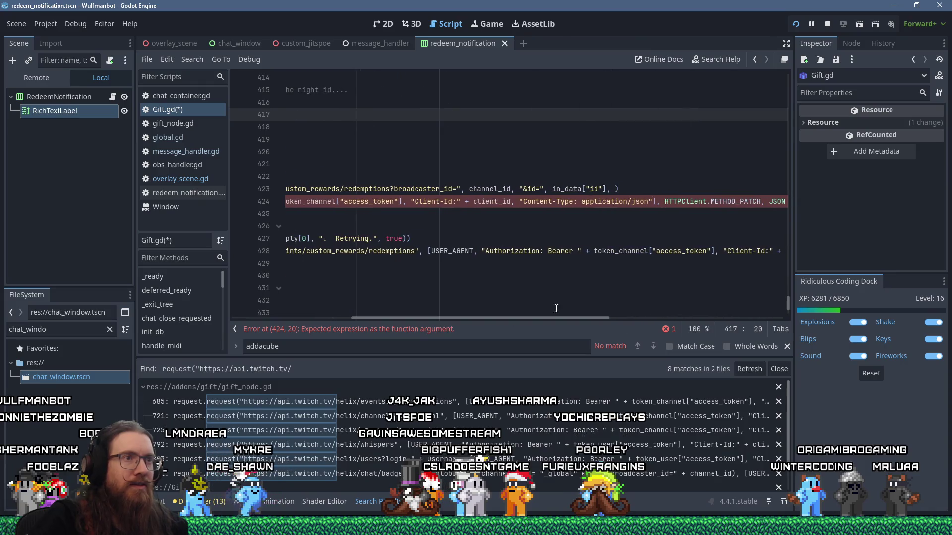
pyautogui.click(522, 190)
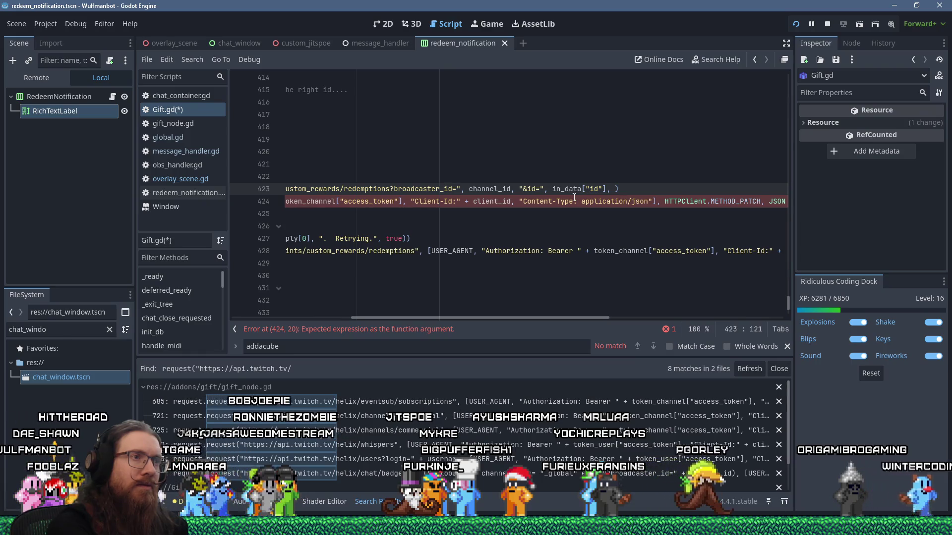
pyautogui.write('"')
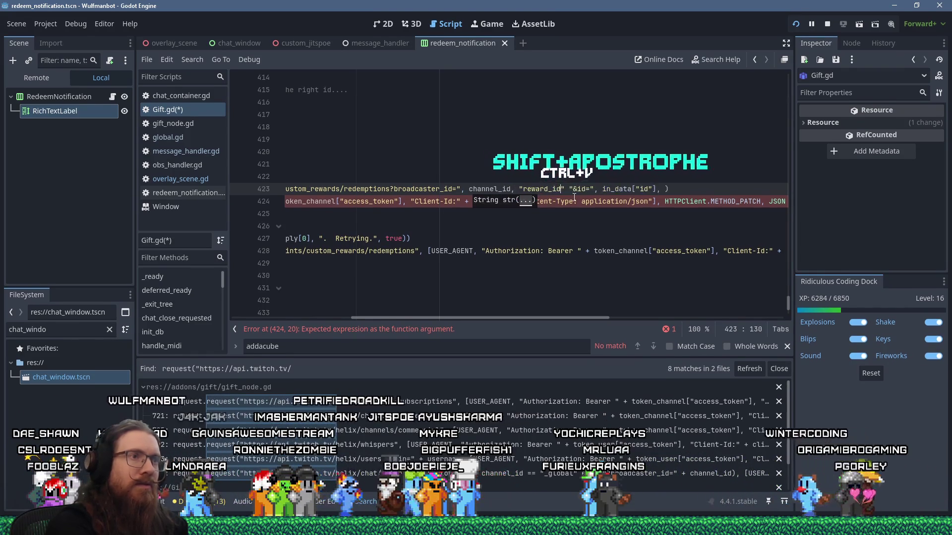
pyautogui.hotkey('ctrl', 'v')
pyautogui.write(',')
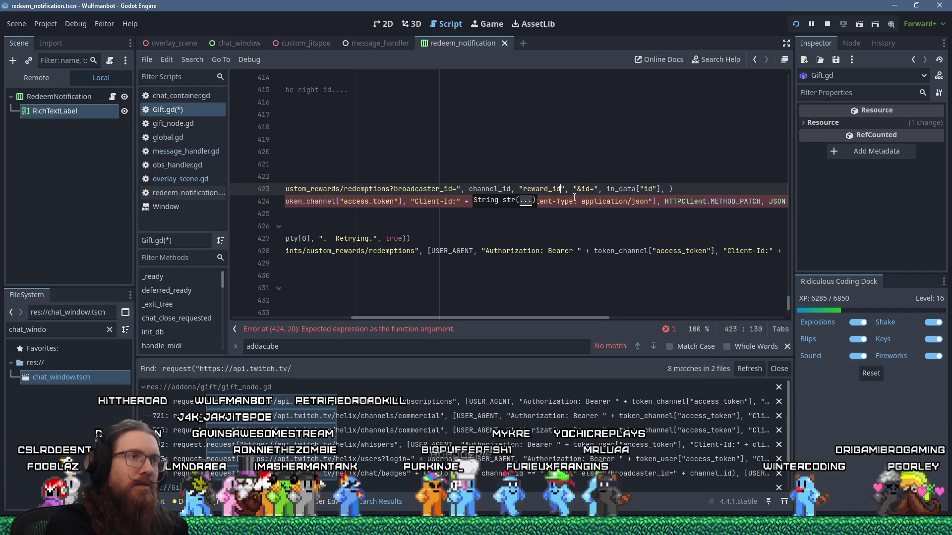
pyautogui.write('=')
# Finish the URL arguments as "&reward_id=", reward_id, "&id=", id on line 423
pyautogui.press('Left')
pyautogui.press('Left')
pyautogui.press('Left')
pyautogui.press('Left')
pyautogui.press('Left')
pyautogui.press('Left')
pyautogui.write('&')
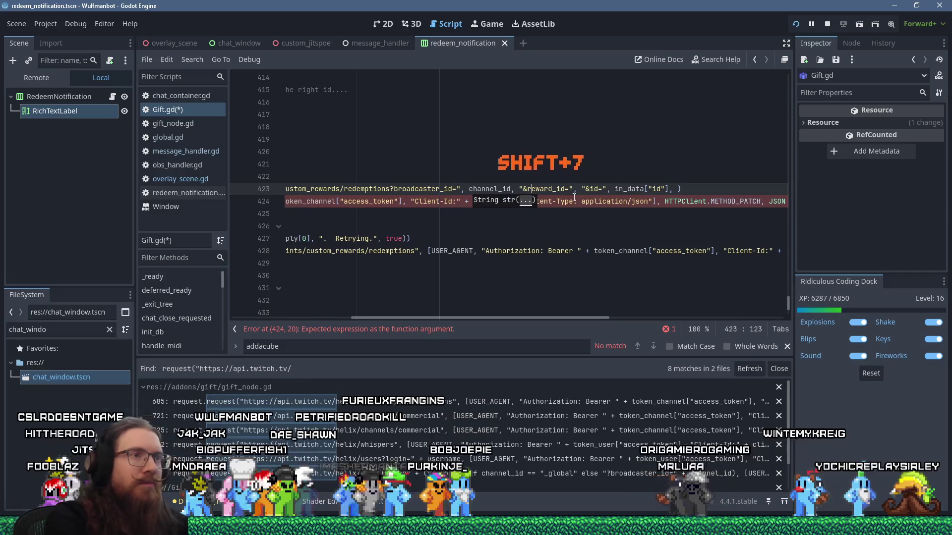
pyautogui.press('Right')
pyautogui.press('Right')
pyautogui.press('Right')
pyautogui.press('shift+Insert')
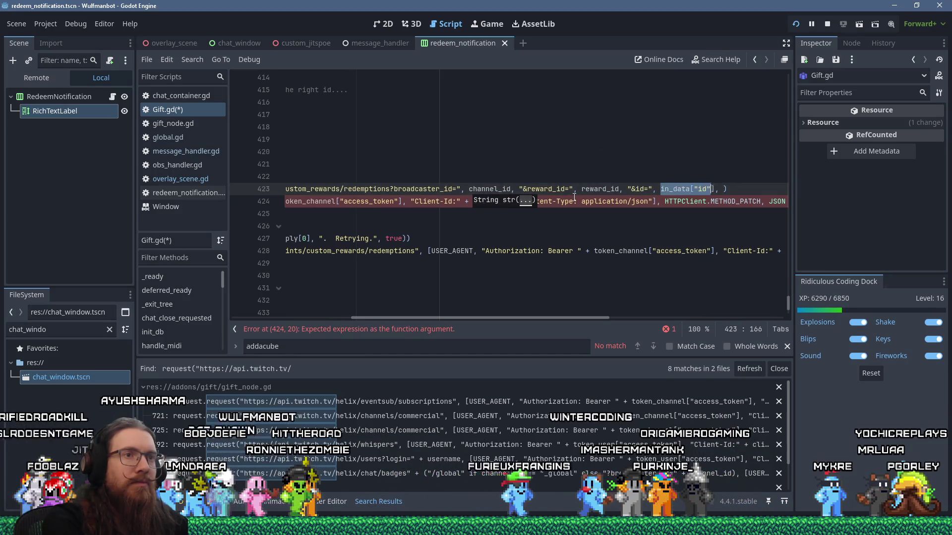
pyautogui.write('id')
pyautogui.press('Delete')
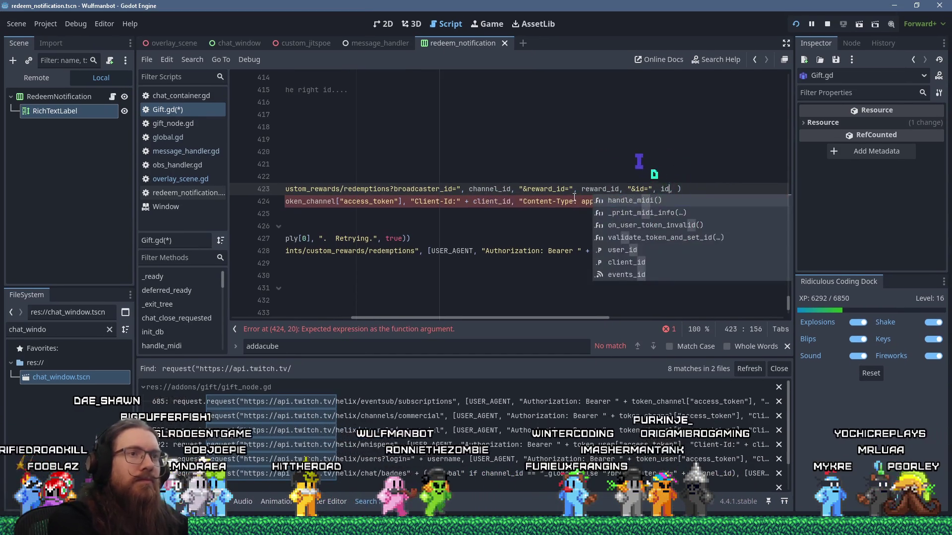
# Declare id and reward_id as vars on lines 416–417 and comment out line 415's broadcaster_id
pyautogui.press('Home')
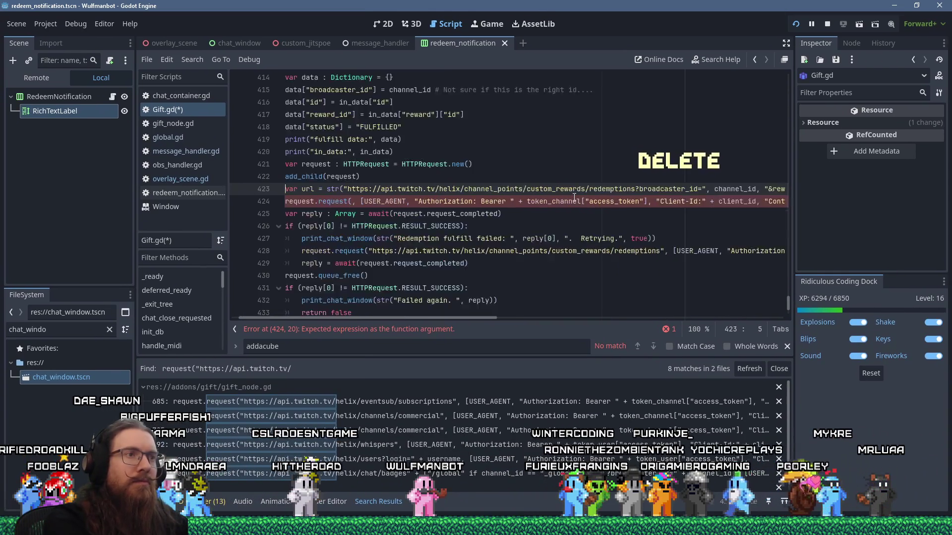
pyautogui.press('Up')
pyautogui.press('Up')
pyautogui.press('Up')
pyautogui.press('Up')
pyautogui.press('Up')
pyautogui.press('Up')
pyautogui.press('Home')
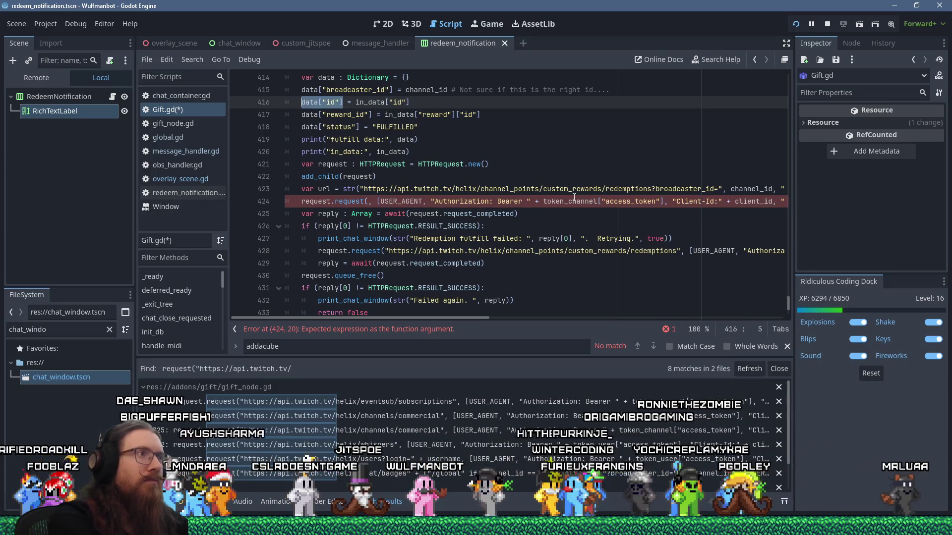
pyautogui.write('id')
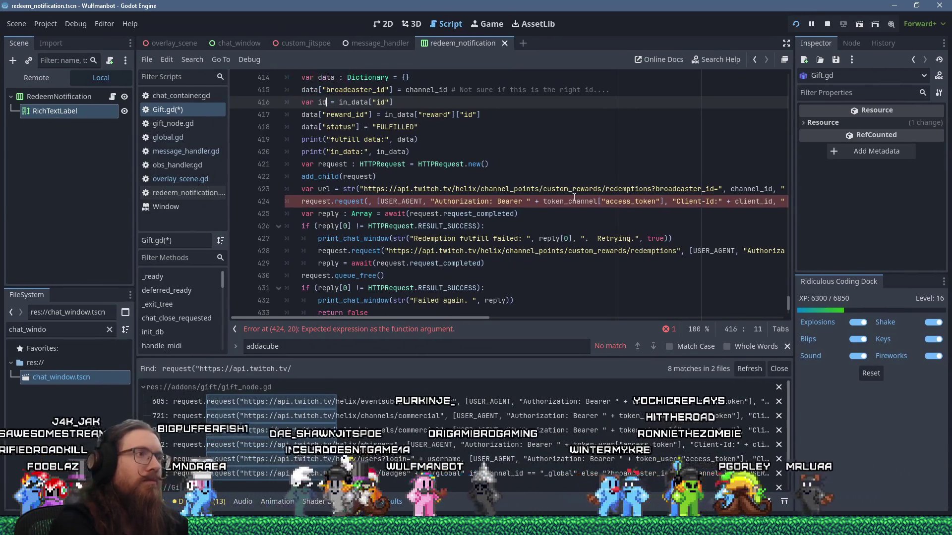
pyautogui.press('Down')
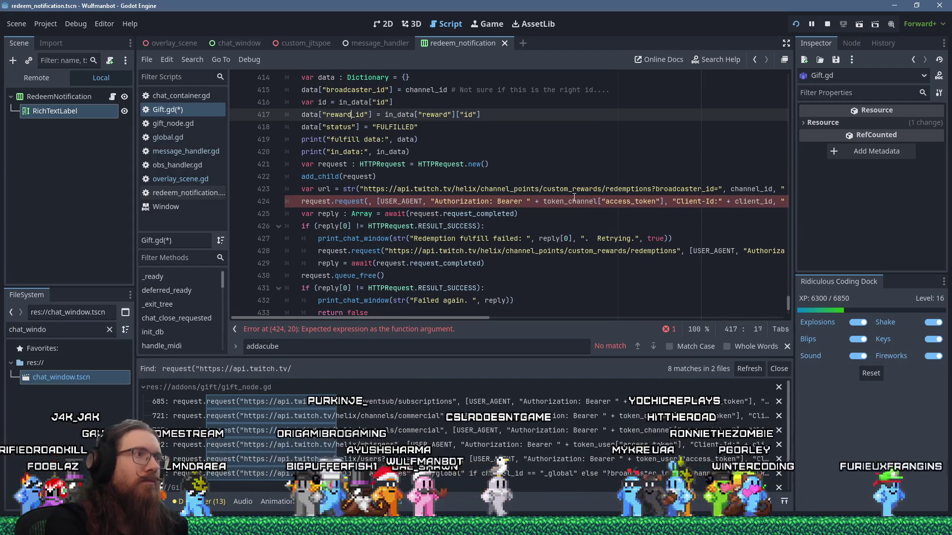
pyautogui.press('BackSpace')
pyautogui.press('BackSpace')
pyautogui.press('Home')
pyautogui.press('Delete')
pyautogui.press('Delete')
pyautogui.press('Delete')
pyautogui.write('var')
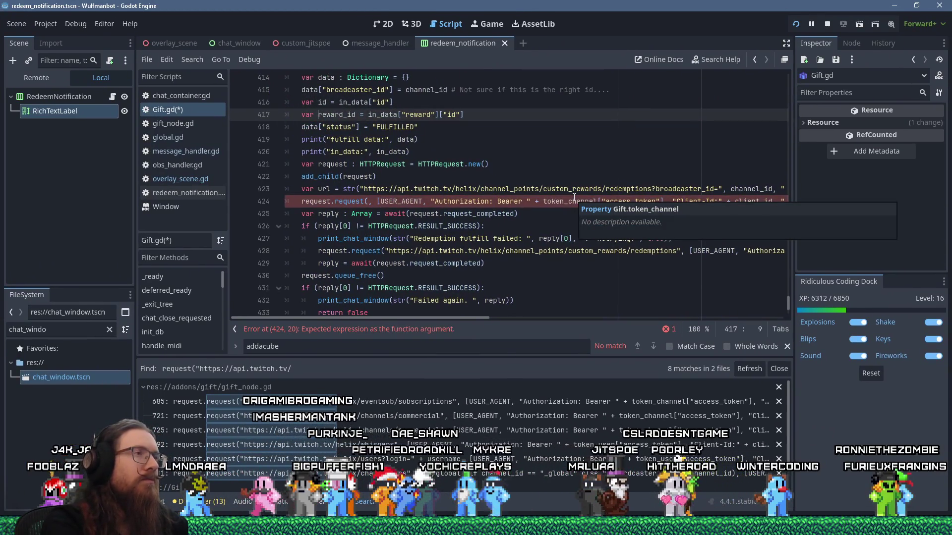
pyautogui.press('Up')
pyautogui.press('Up')
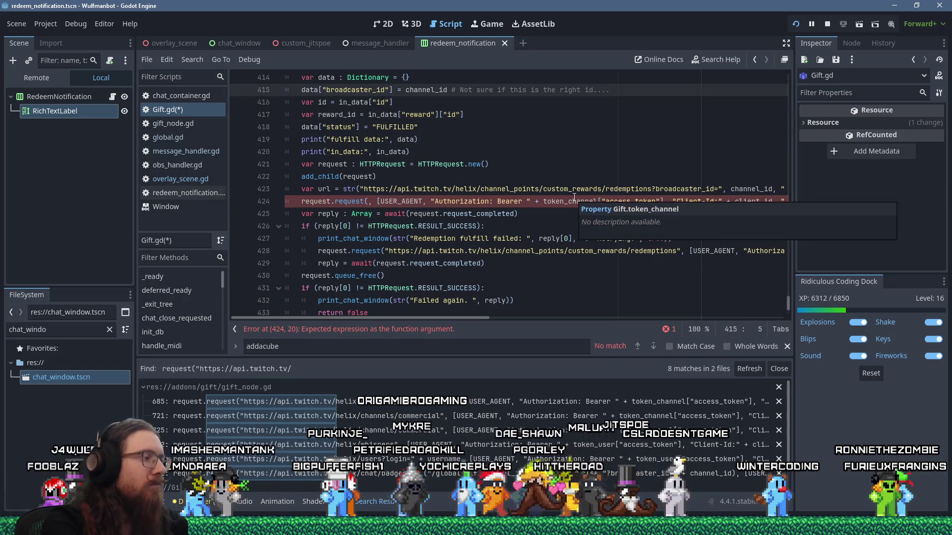
pyautogui.write('#')
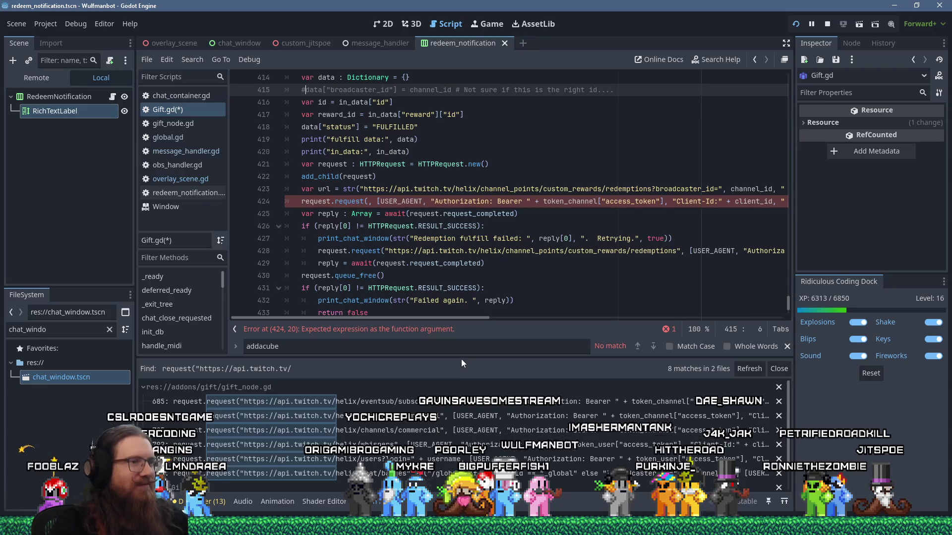
# Pass url as the first argument of the empty request.request() call on line 424
pyautogui.moveTo(461, 360); pyautogui.dragTo(464, 408)
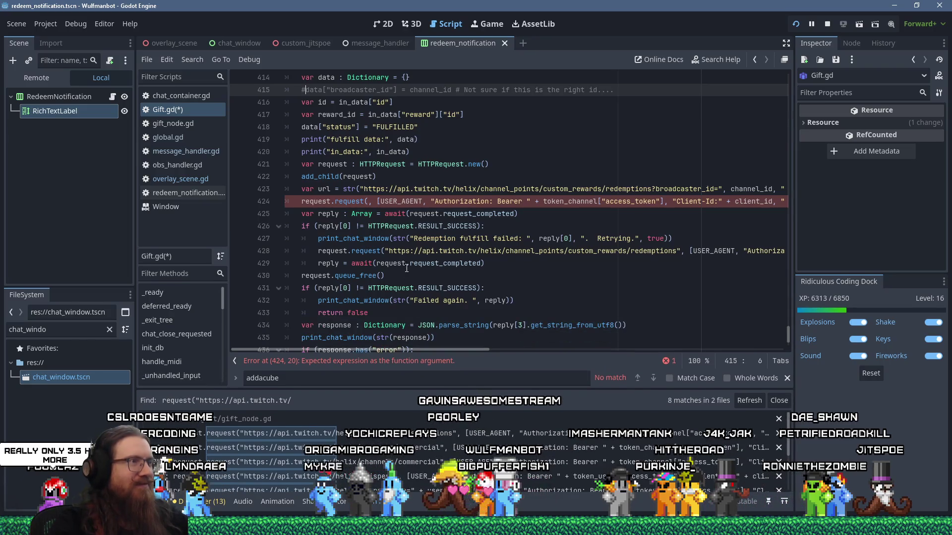
pyautogui.scroll(1, 407, 268)
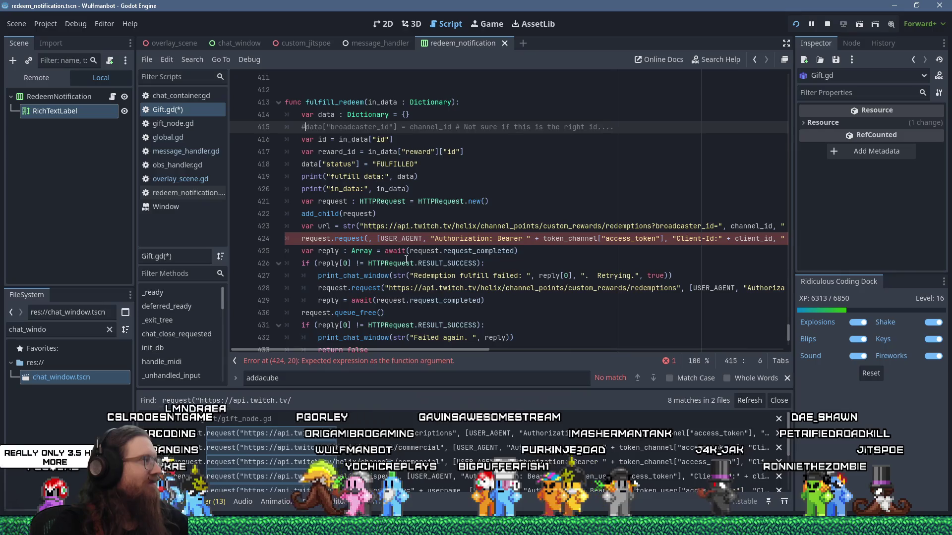
pyautogui.scroll(2, 406, 259)
pyautogui.scroll(-3, 434, 258)
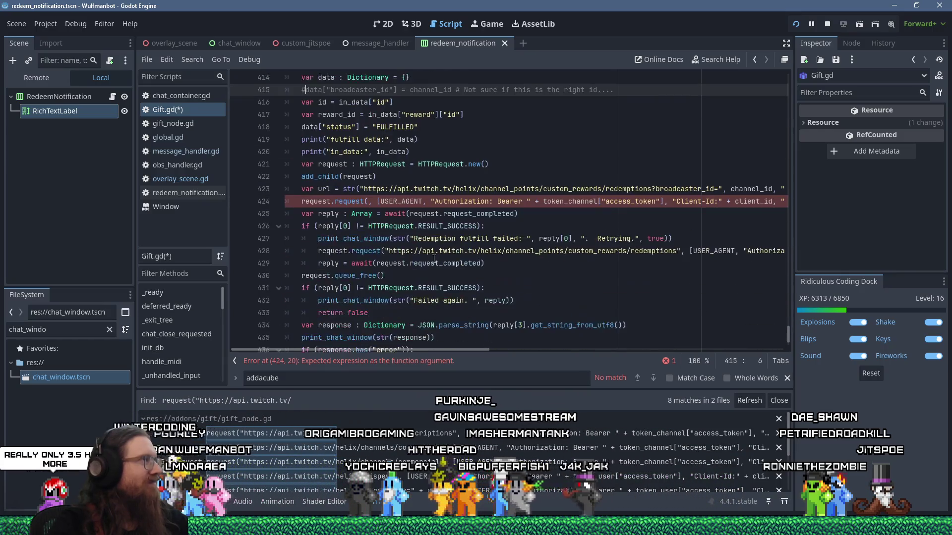
pyautogui.scroll(3, 434, 258)
pyautogui.click(442, 212)
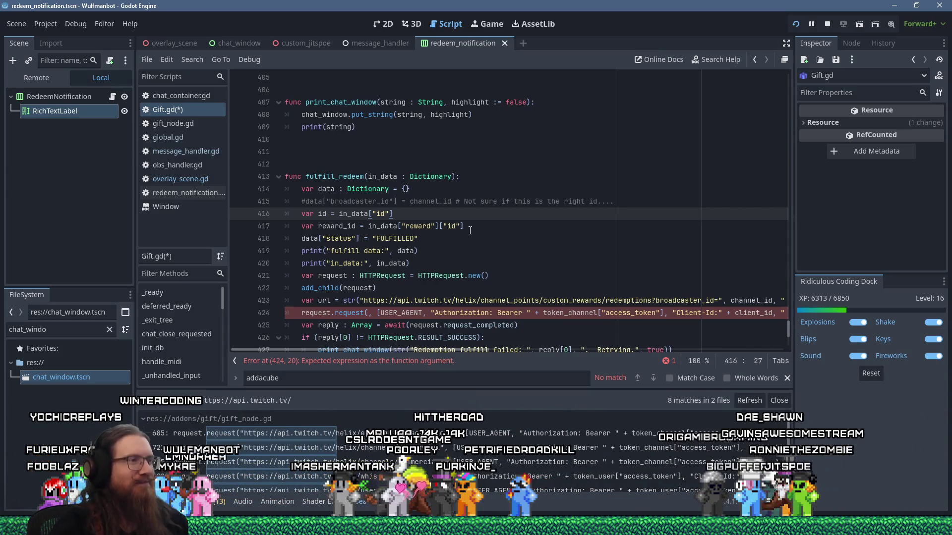
pyautogui.scroll(-3, 470, 231)
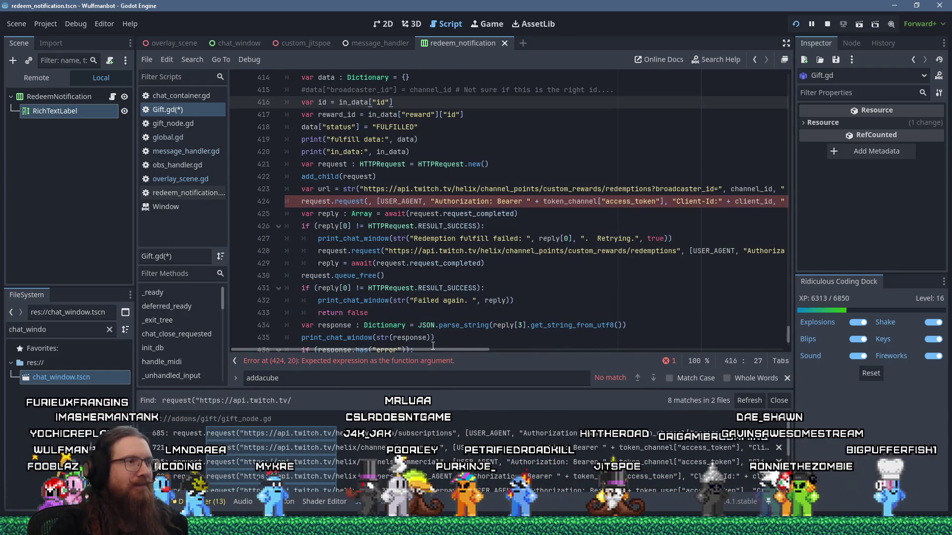
pyautogui.click(368, 202)
pyautogui.write('url')
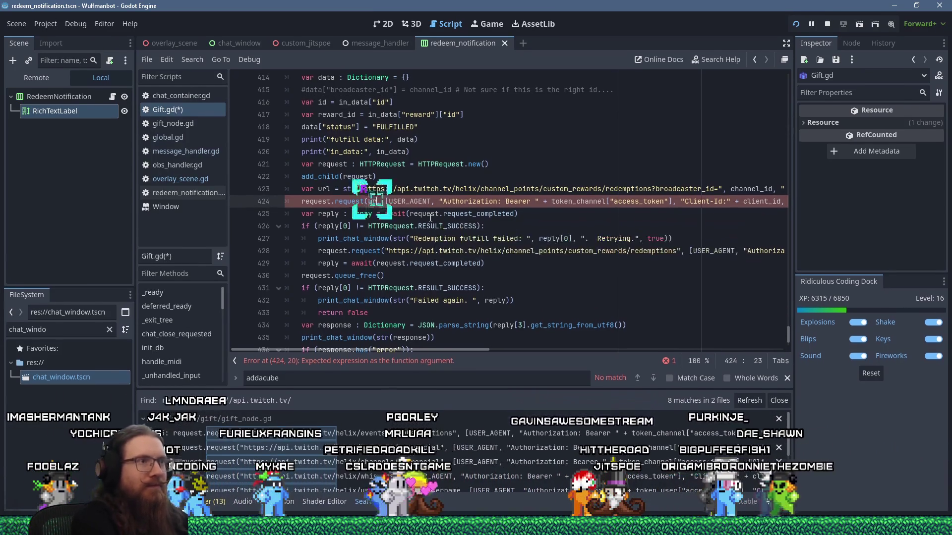
# Replace the literal redemptions URL on line 428 with url
pyautogui.moveTo(436, 350)
pyautogui.mouseDown()
pyautogui.moveTo(617, 351)
pyautogui.moveTo(541, 351)
pyautogui.moveTo(361, 323)
pyautogui.mouseUp()
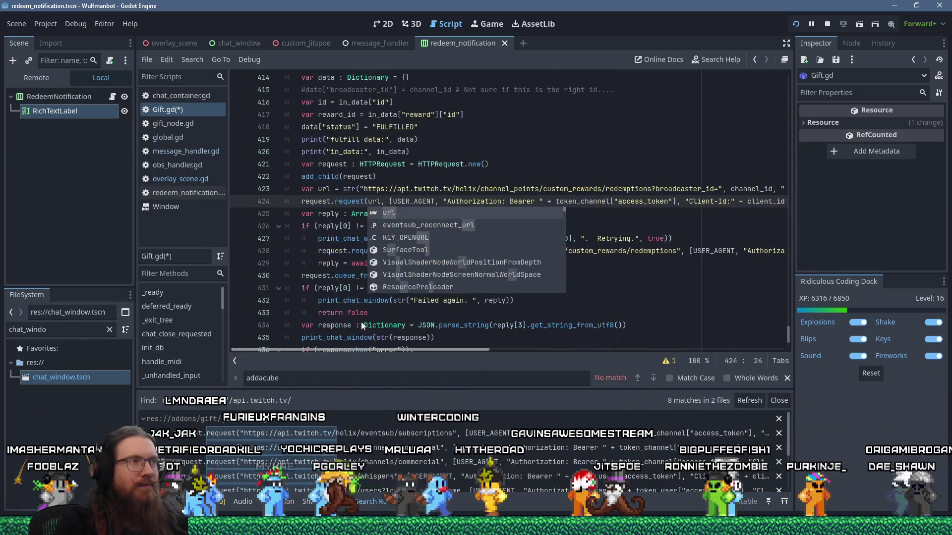
pyautogui.click(369, 140)
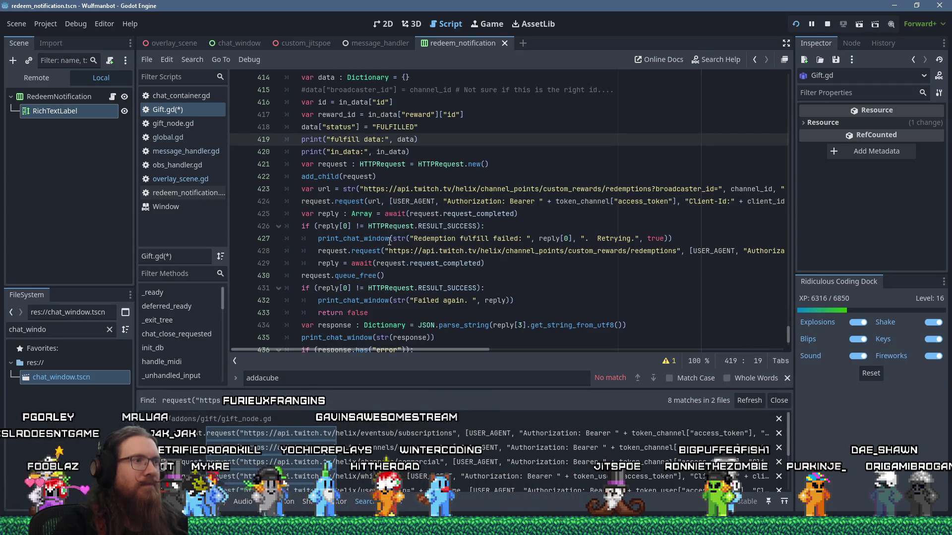
pyautogui.moveTo(384, 251); pyautogui.dragTo(680, 257)
pyautogui.write('url')
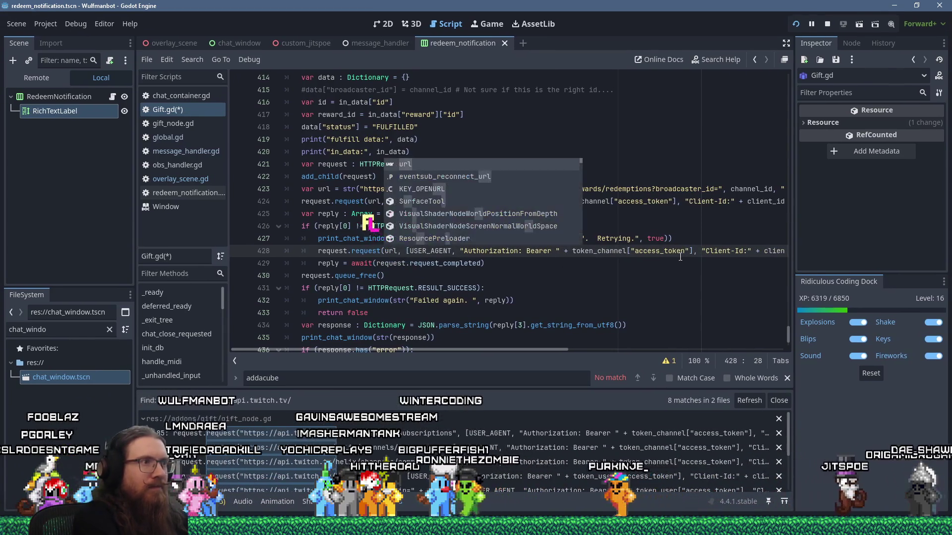
pyautogui.click(476, 102)
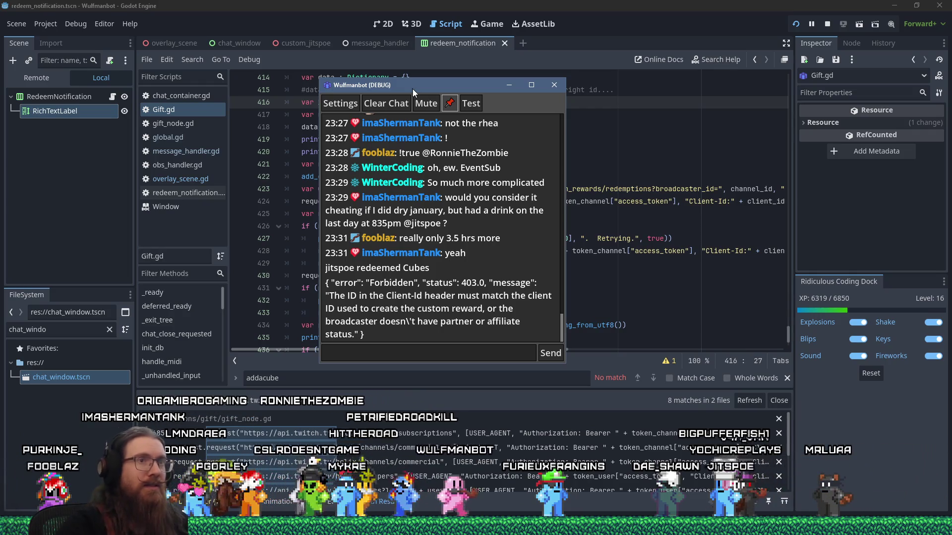
# Close the Wulfmanbot (DEBUG) chat window after reading the 403 Client-Id error
pyautogui.click(509, 85)
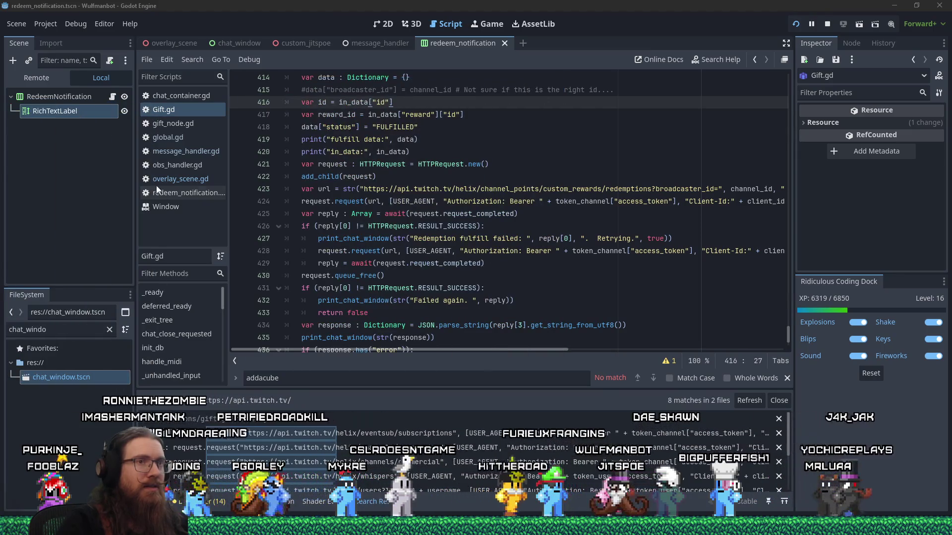
# Select line 424's Client-Id header text, then switch to the Update Redemption Status docs
pyautogui.scroll(1, 502, 342)
pyautogui.moveTo(502, 351); pyautogui.dragTo(596, 344)
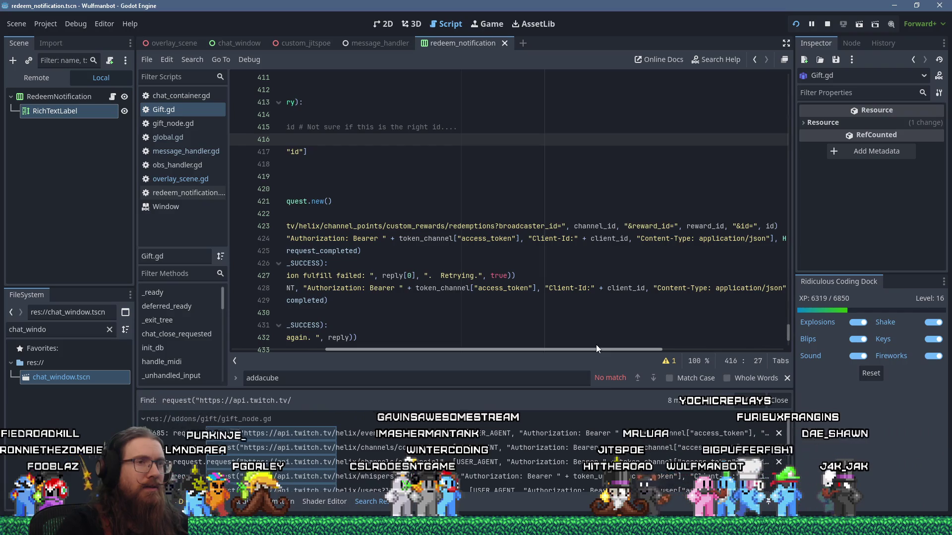
pyautogui.moveTo(528, 238); pyautogui.dragTo(628, 239)
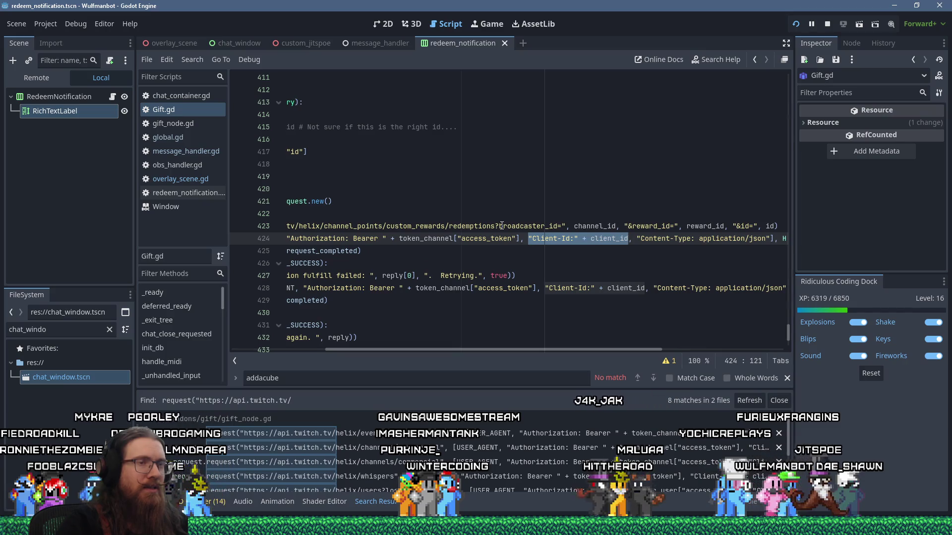
pyautogui.hotkey('alt', 'Tab')
pyautogui.hotkey('alt', 'Tab')
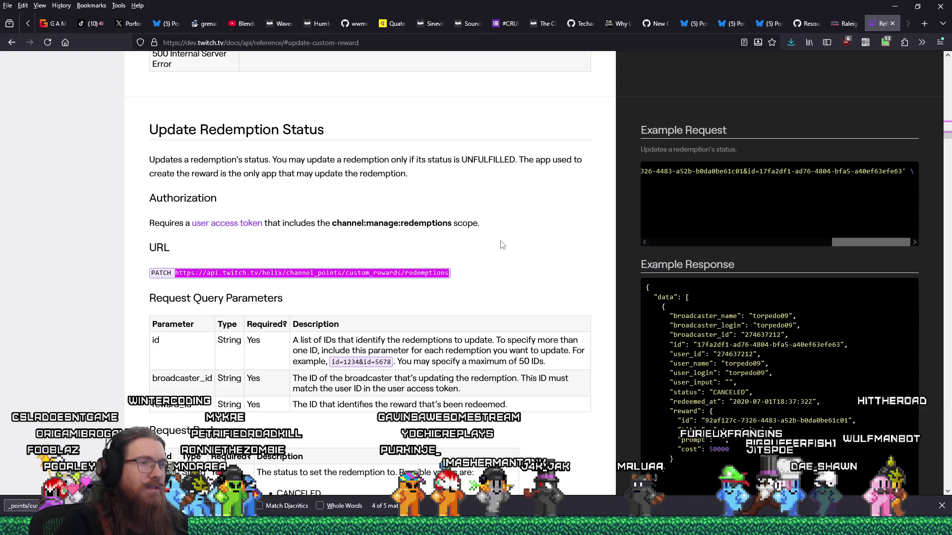
# Scroll the Example Request box to see which IDs it passes, then return to Godot
pyautogui.moveTo(856, 242); pyautogui.dragTo(785, 247)
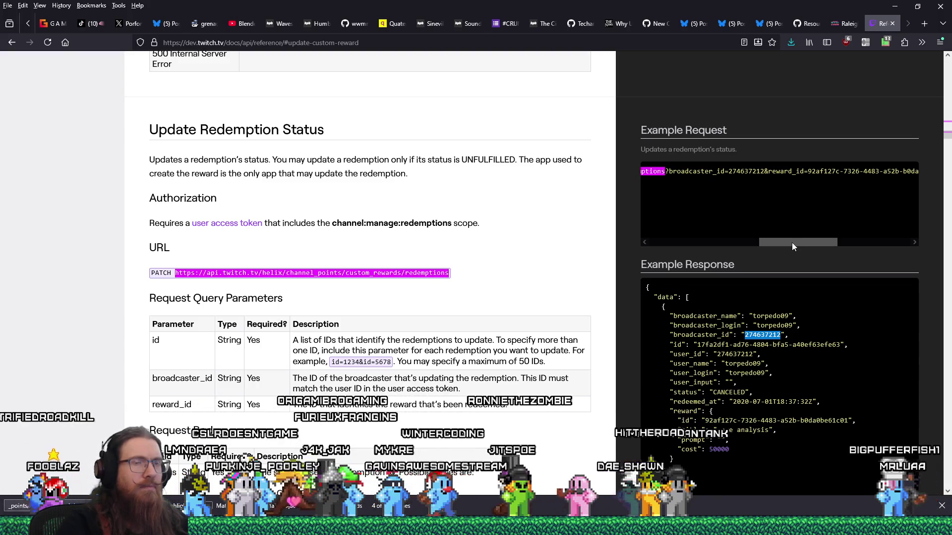
pyautogui.hotkey('alt', 'Tab')
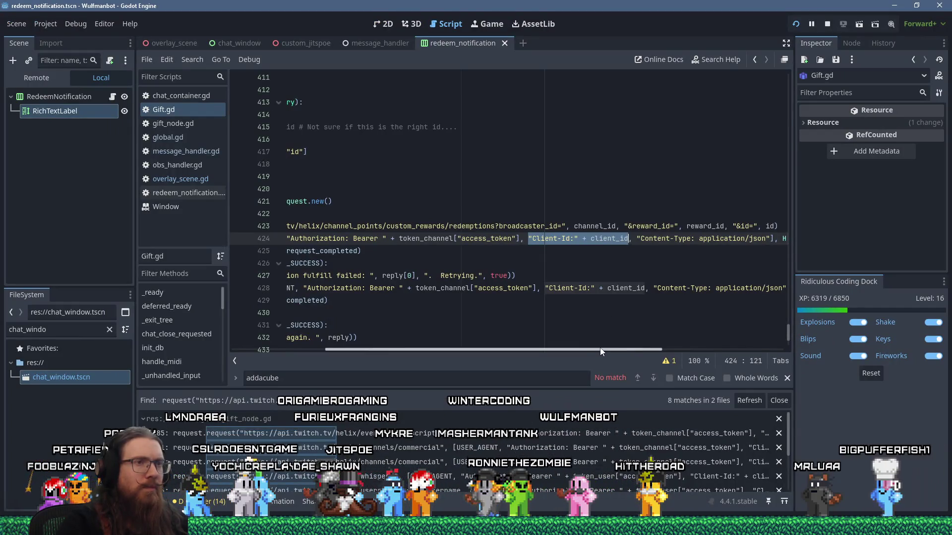
# Try pasting client_id into line 423's URL, then restore channel_id there
pyautogui.moveTo(603, 349)
pyautogui.mouseDown()
pyautogui.moveTo(507, 339)
pyautogui.moveTo(541, 342)
pyautogui.mouseUp()
pyautogui.doubleClick(719, 238)
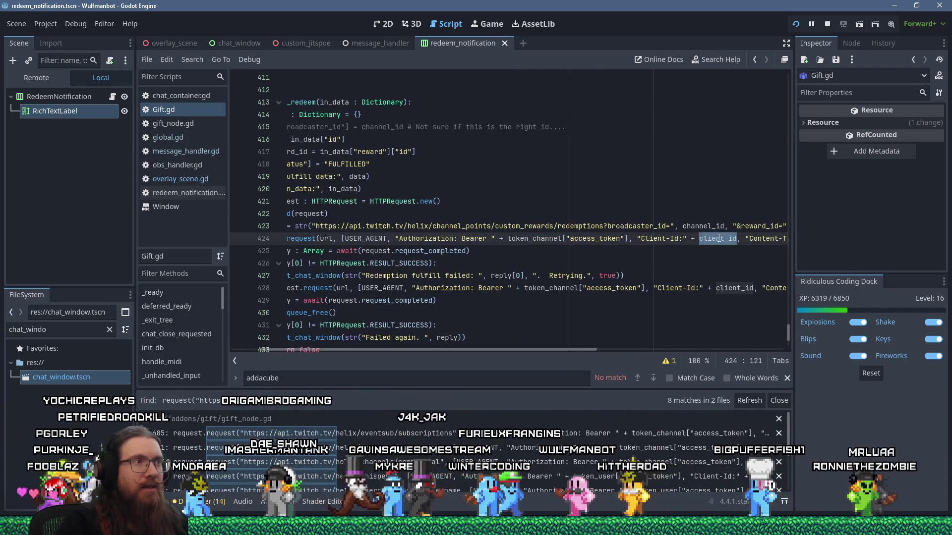
pyautogui.rightClick(719, 238)
pyautogui.click(724, 316)
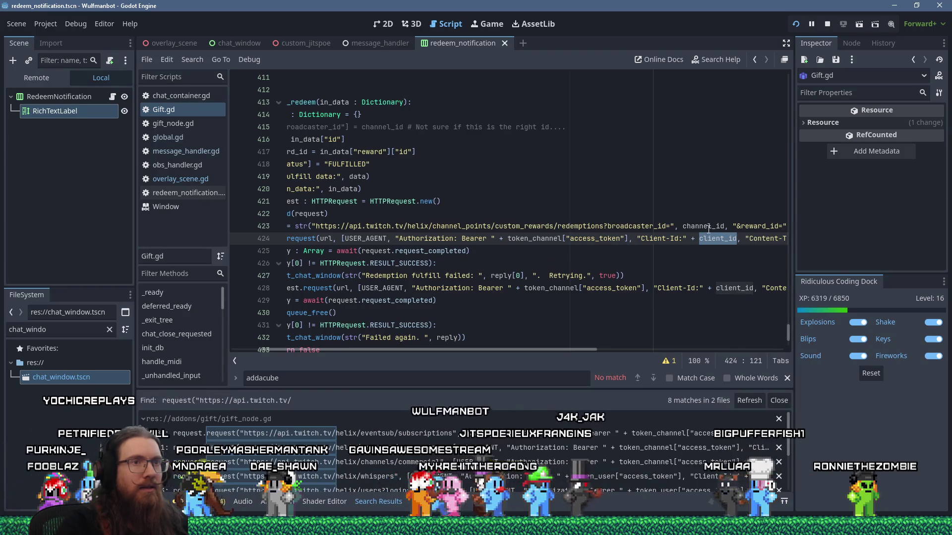
pyautogui.doubleClick(707, 227)
pyautogui.rightClick(708, 227)
pyautogui.click(724, 320)
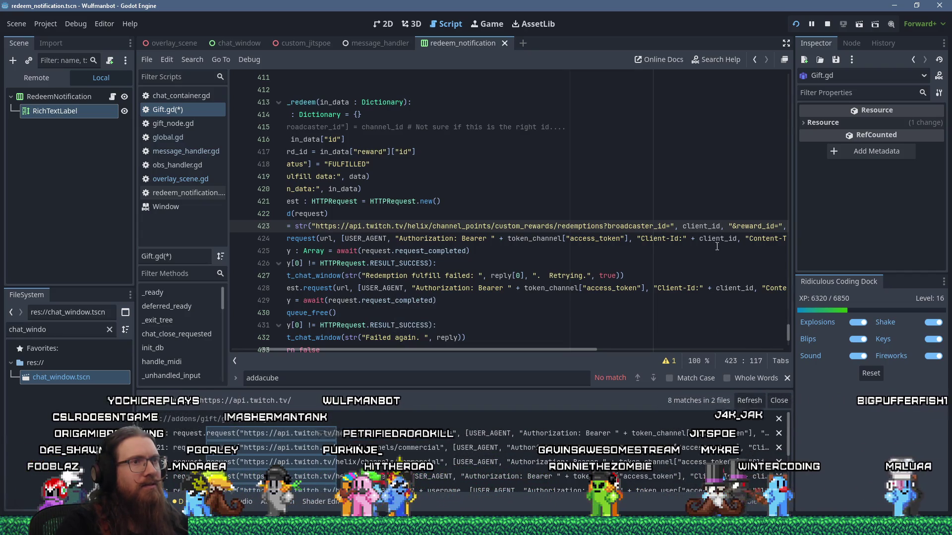
pyautogui.moveTo(717, 231)
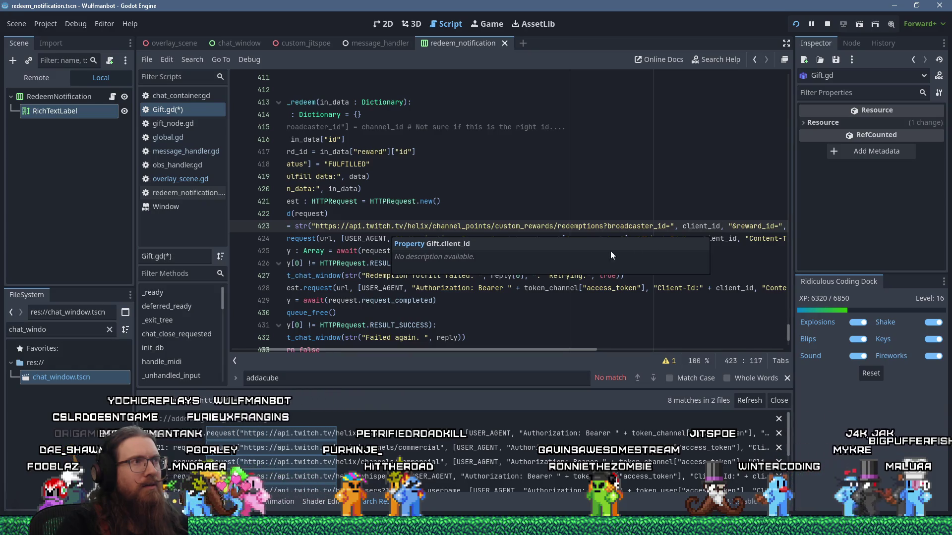
pyautogui.doubleClick(703, 227)
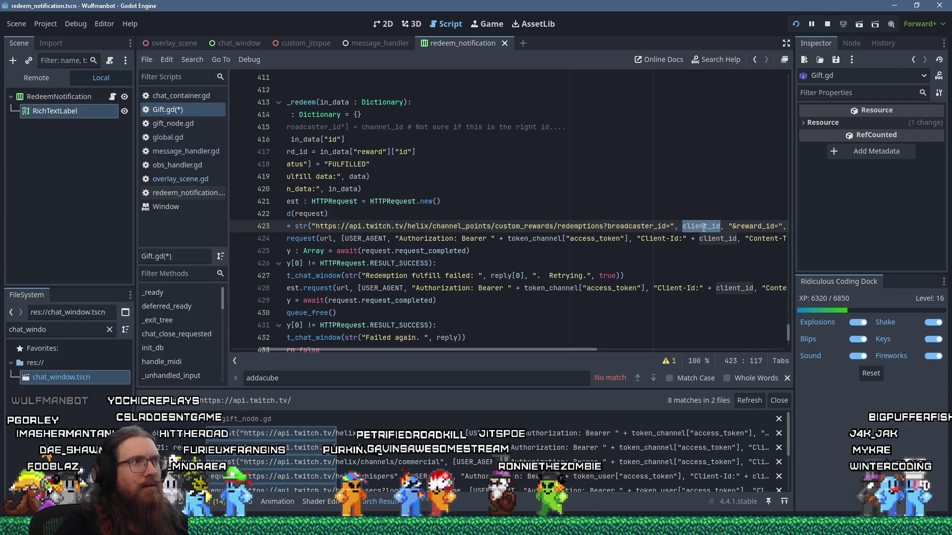
pyautogui.write('chan')
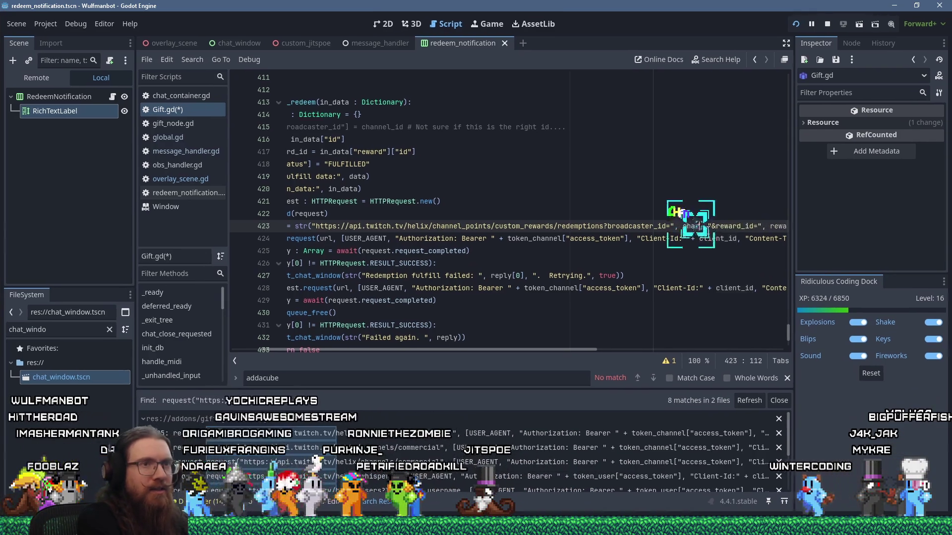
pyautogui.write('nel_id')
pyautogui.click(690, 218)
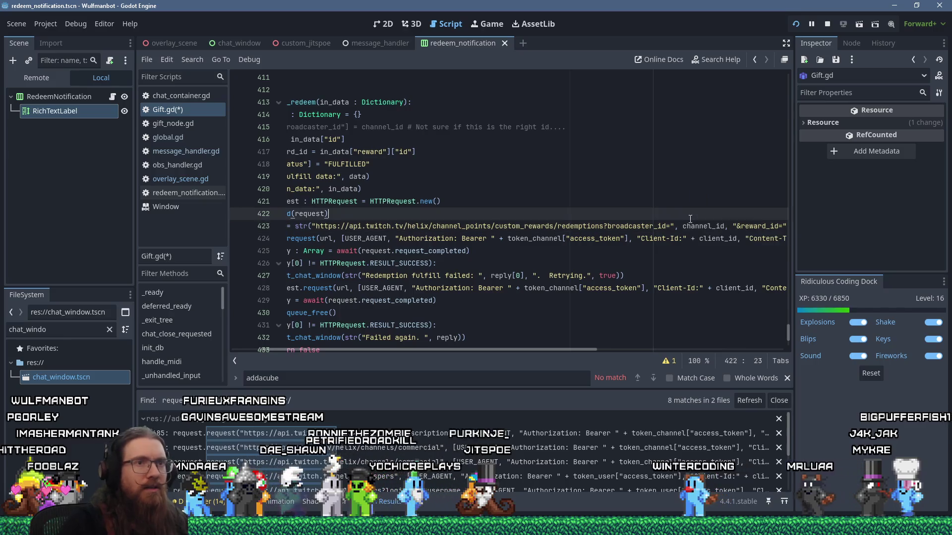
# Replace client_id with channel_id on lines 424 and 428 and save the script
pyautogui.doubleClick(694, 226)
pyautogui.rightClick(693, 224)
pyautogui.click(716, 255)
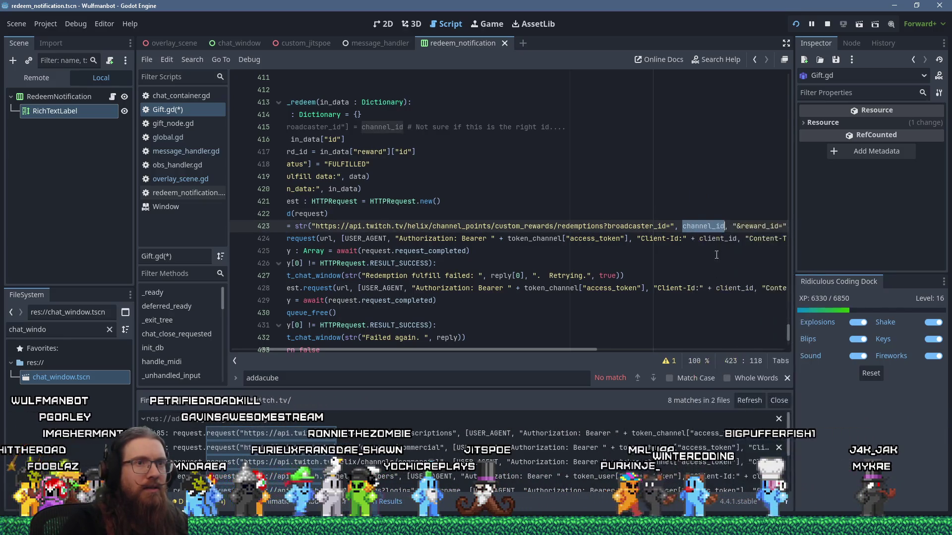
pyautogui.doubleClick(718, 238)
pyautogui.rightClick(718, 242)
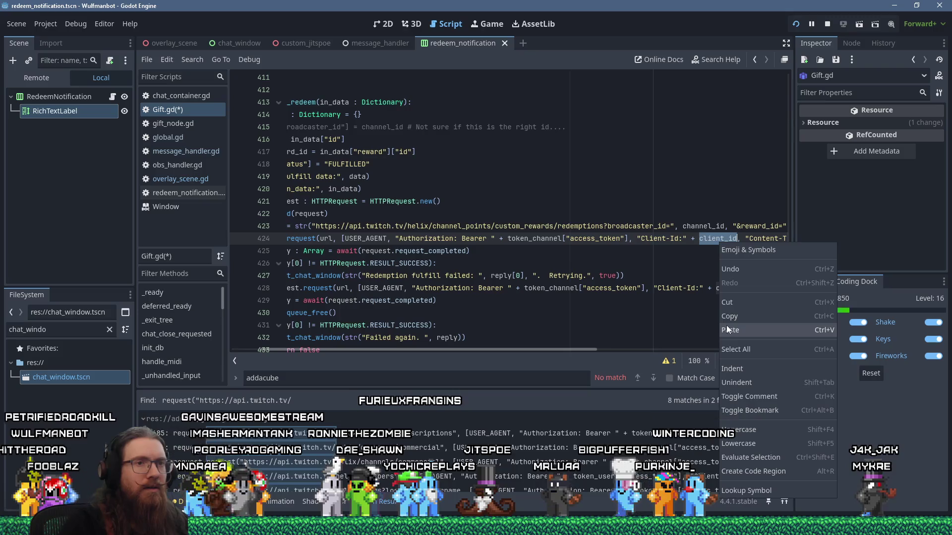
pyautogui.click(728, 330)
pyautogui.doubleClick(733, 288)
pyautogui.rightClick(733, 288)
pyautogui.click(752, 347)
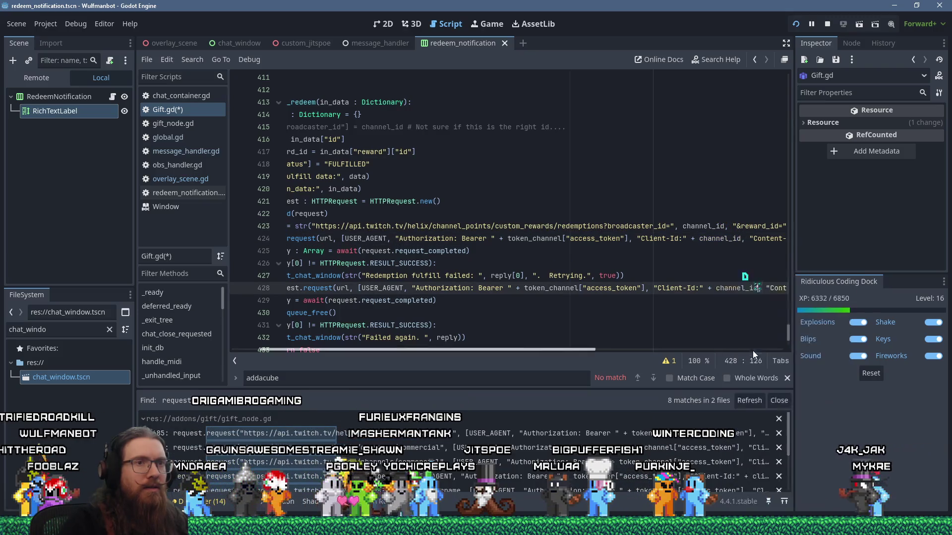
pyautogui.moveTo(570, 350)
pyautogui.mouseDown()
pyautogui.moveTo(757, 362)
pyautogui.moveTo(539, 347)
pyautogui.mouseUp()
pyautogui.click(617, 252)
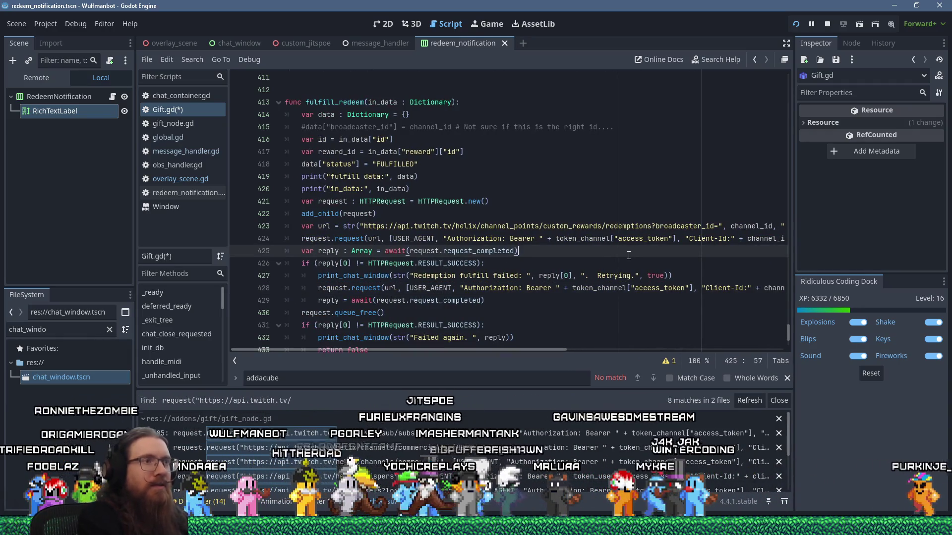
pyautogui.hotkey('ctrl', 's')
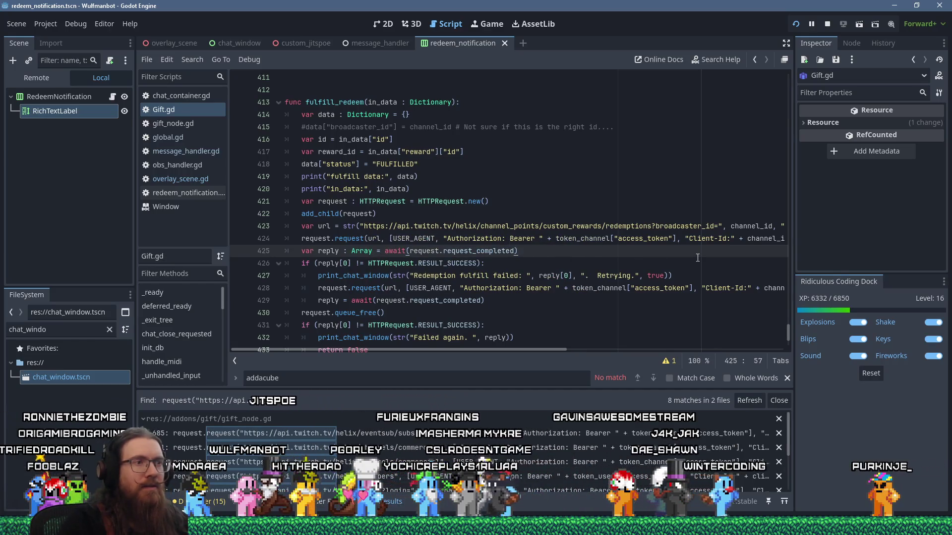
# Restore client_id as line 424's Client-Id, use client_id as broadcaster_id on line 423, save, and run
pyautogui.moveTo(577, 288); pyautogui.dragTo(740, 289)
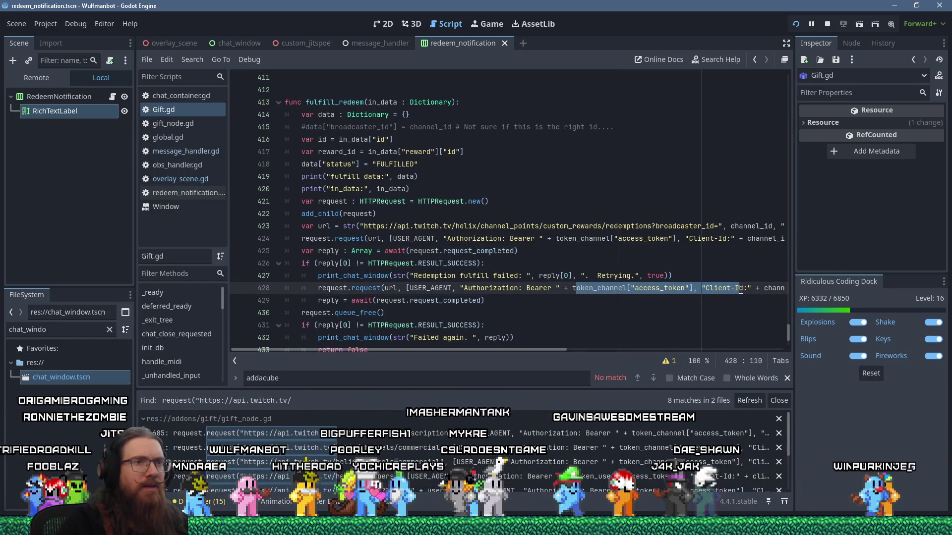
pyautogui.click(653, 228)
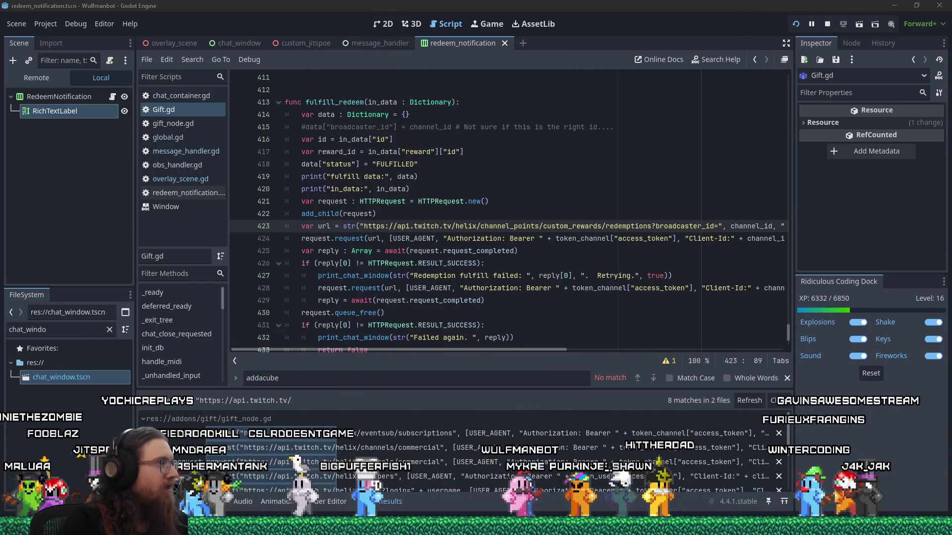
pyautogui.click(736, 238)
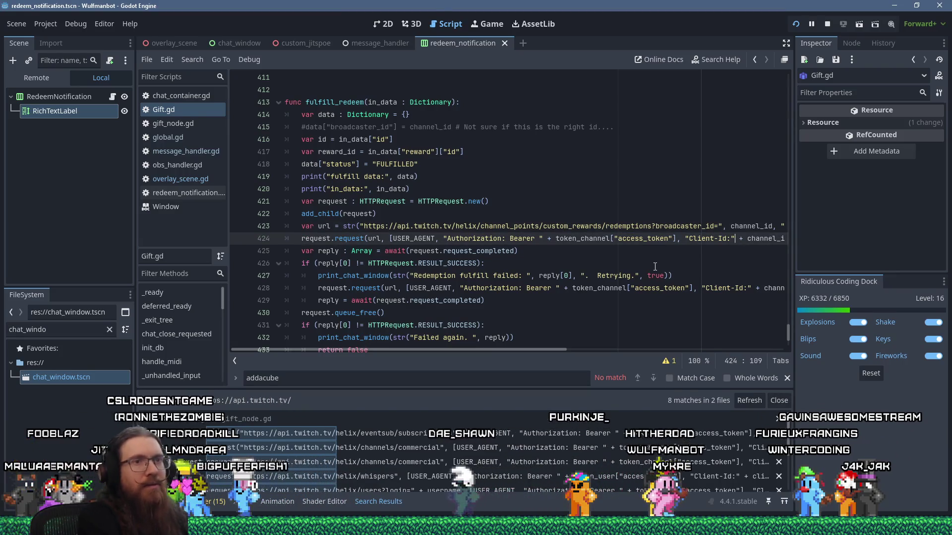
pyautogui.write('client_id')
pyautogui.hotkey('ctrl', 'Right')
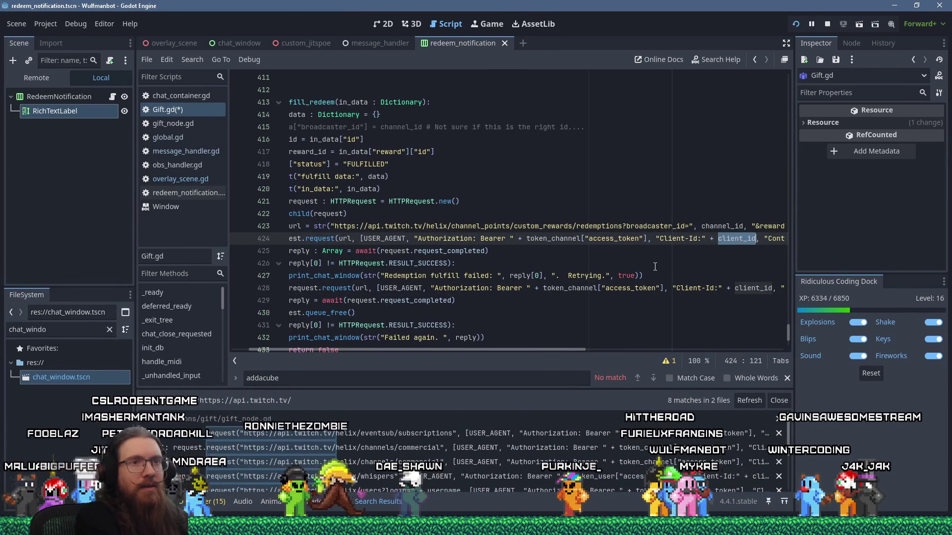
pyautogui.rightClick(729, 241)
pyautogui.click(755, 313)
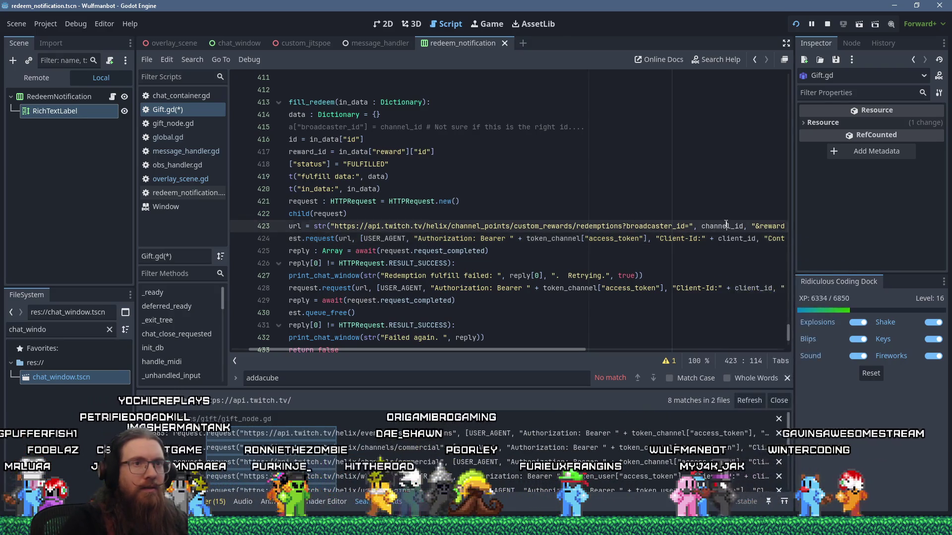
pyautogui.hotkey('ctrl', 'v')
pyautogui.hotkey('ctrl', 's')
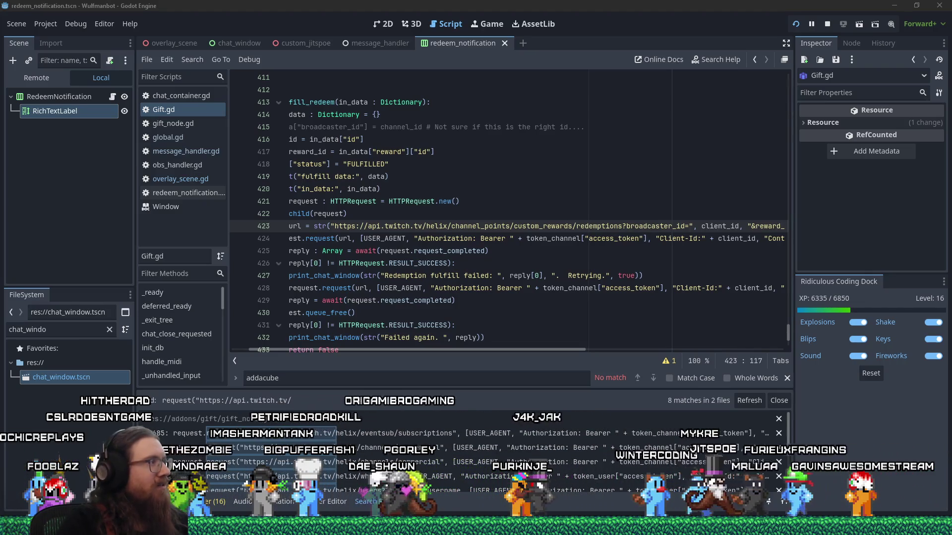
pyautogui.hotkey('alt', 'Tab')
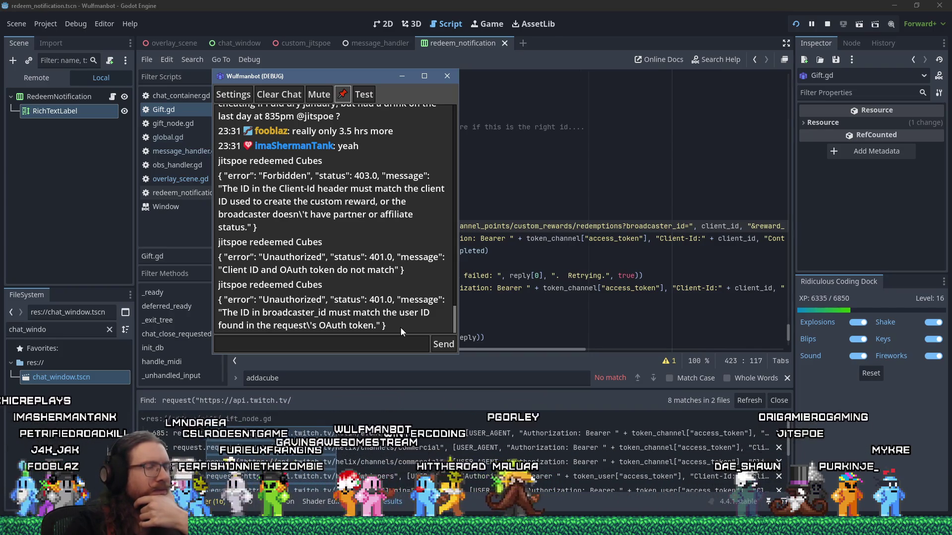
# Close the bot's debug window, scroll along line 423's URL, and switch to the Notepad notes
pyautogui.click(402, 76)
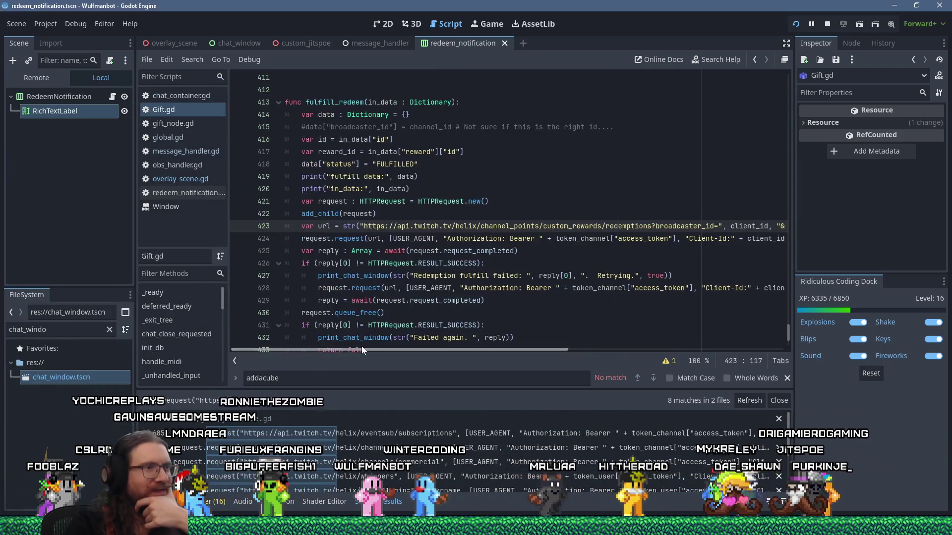
pyautogui.moveTo(502, 350); pyautogui.dragTo(755, 343)
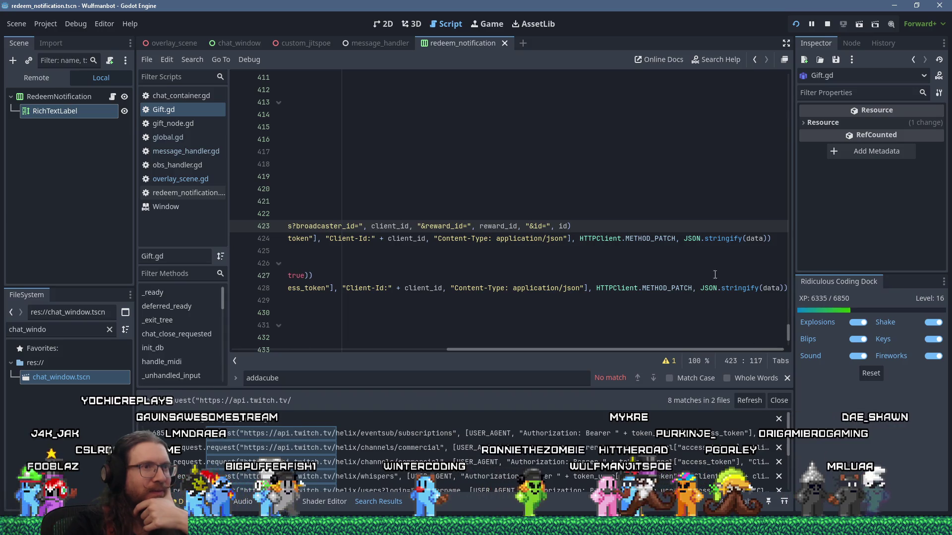
pyautogui.moveTo(633, 348); pyautogui.dragTo(382, 342)
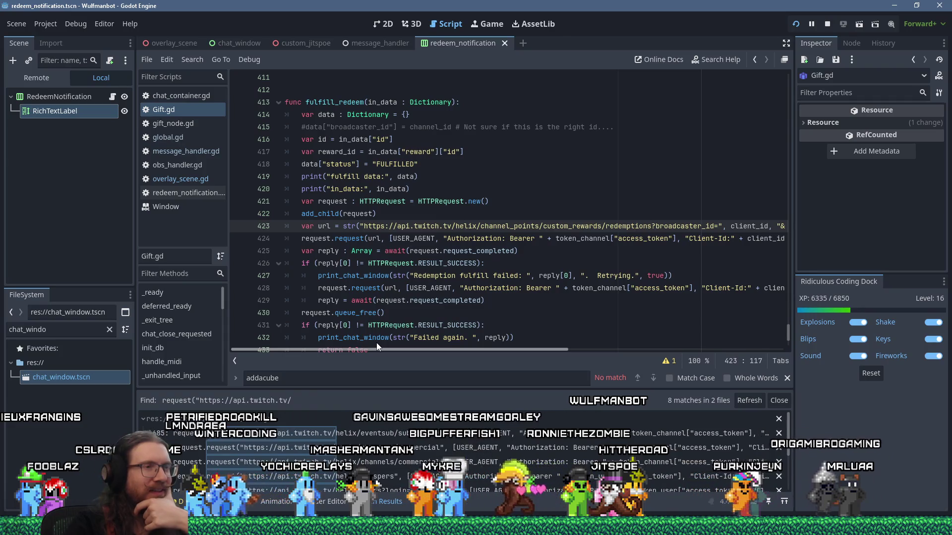
pyautogui.moveTo(376, 343); pyautogui.dragTo(489, 352)
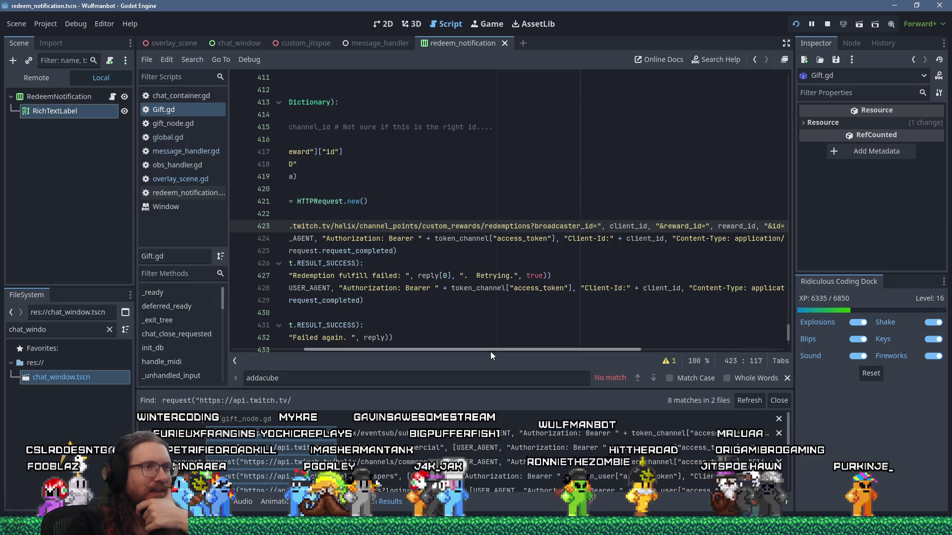
pyautogui.moveTo(490, 352); pyautogui.dragTo(401, 355)
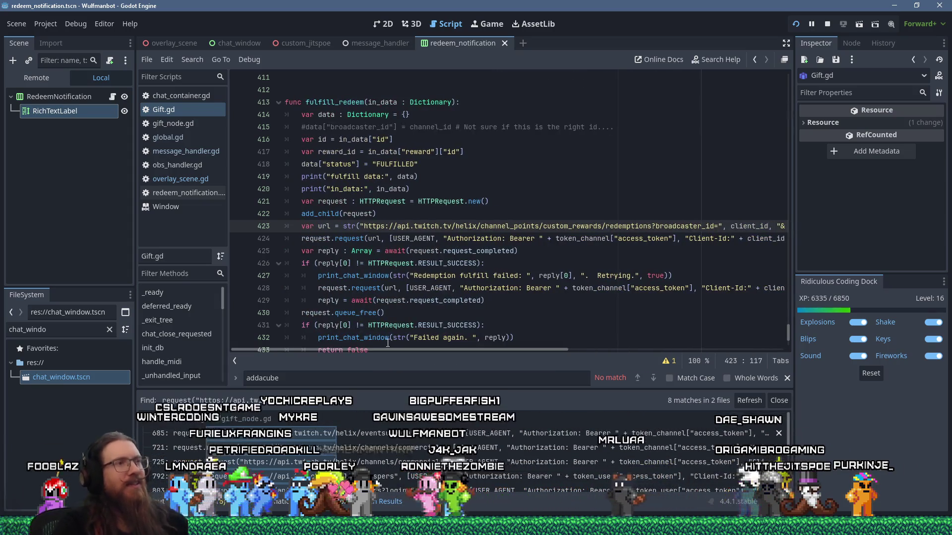
pyautogui.hotkey('alt', 'Tab')
pyautogui.hotkey('alt', 'Tab')
pyautogui.hotkey('alt', 'Tab')
pyautogui.hotkey('alt', 'Tab')
pyautogui.hotkey('alt', 'Tab')
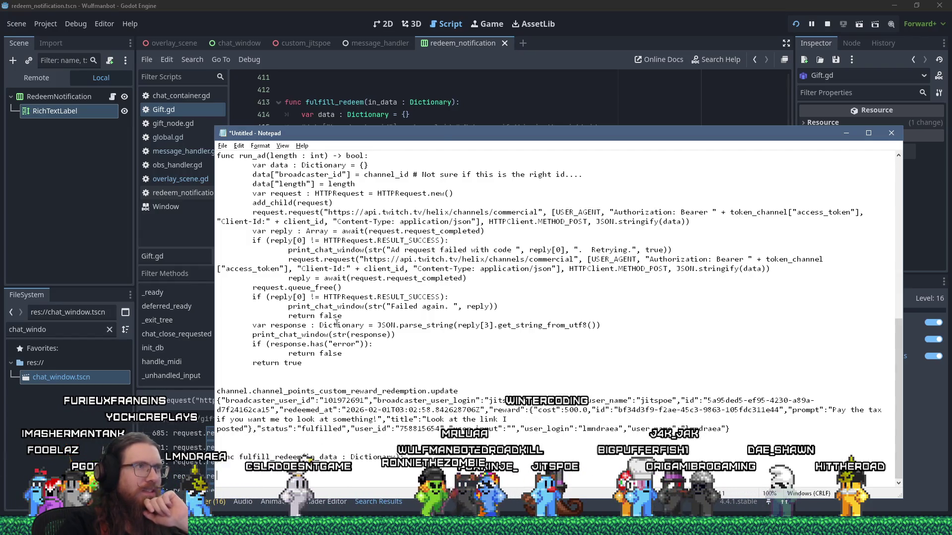
pyautogui.hotkey('alt', 'Tab')
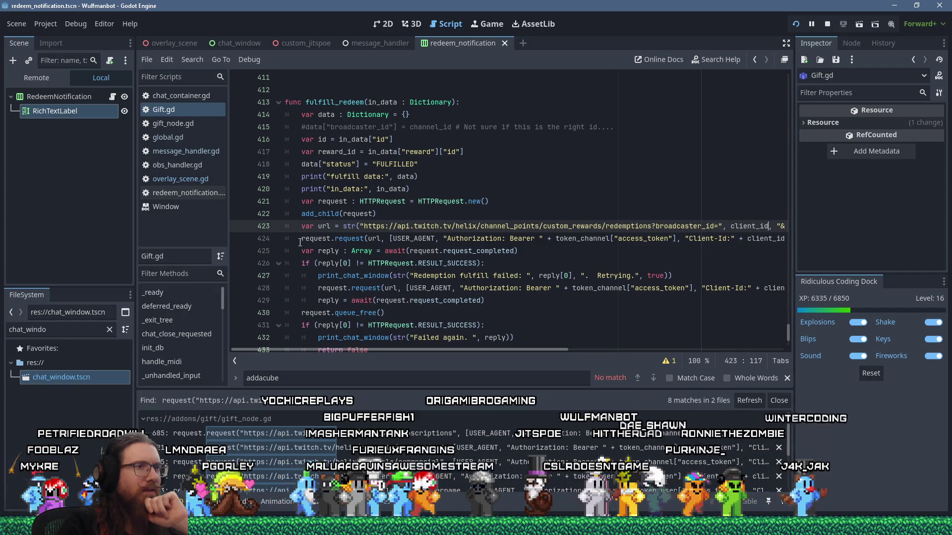
pyautogui.click(245, 227)
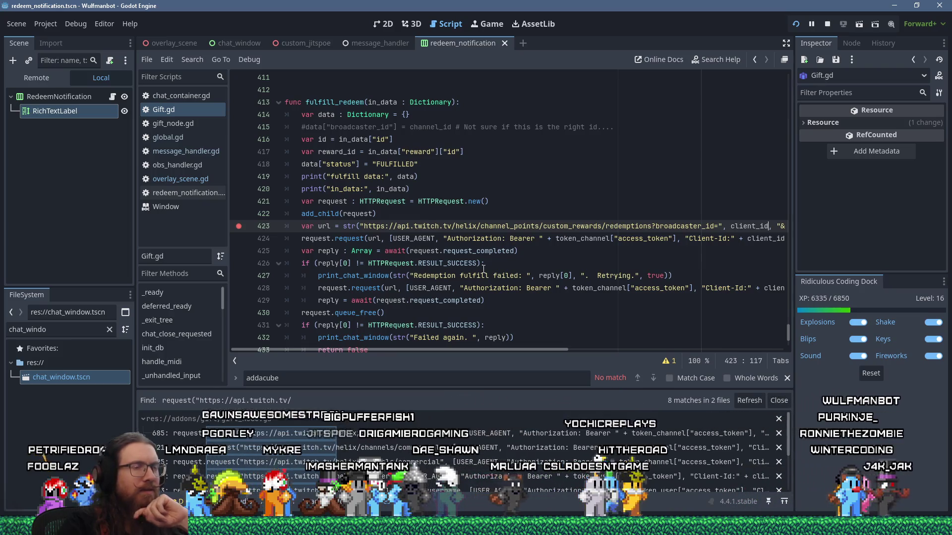
pyautogui.moveTo(504, 350)
pyautogui.mouseDown()
pyautogui.moveTo(692, 356)
pyautogui.moveTo(465, 331)
pyautogui.mouseUp()
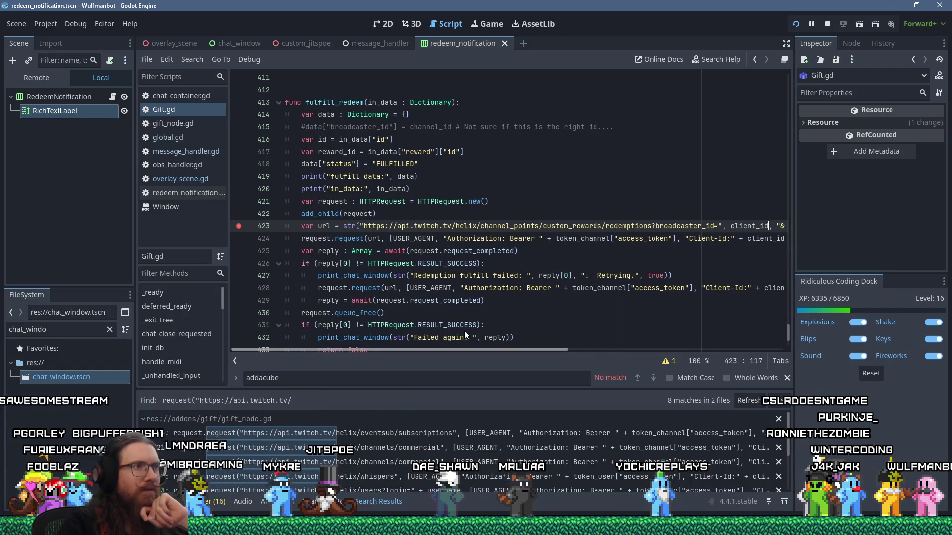
pyautogui.hotkey('alt', 'Tab')
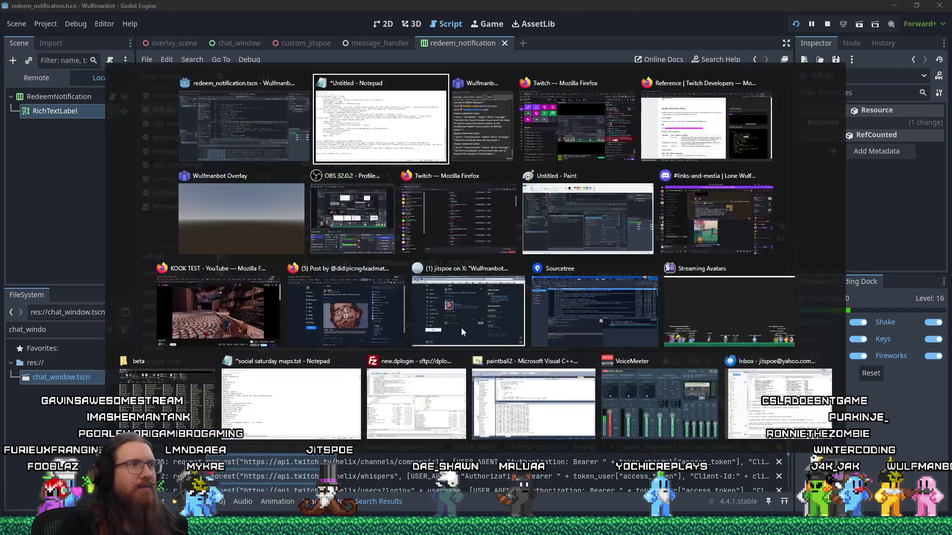
pyautogui.scroll(-3, 474, 366)
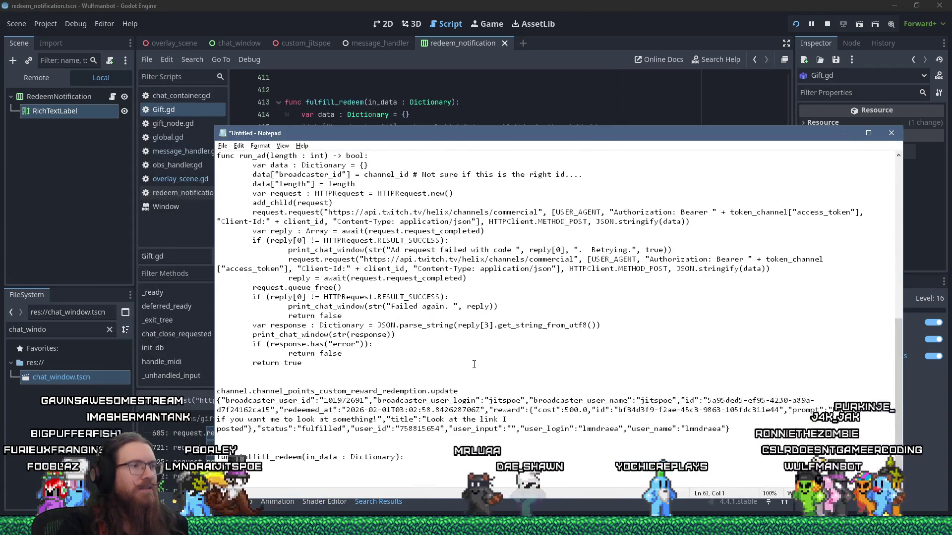
pyautogui.scroll(5, 474, 365)
pyautogui.scroll(1, 474, 364)
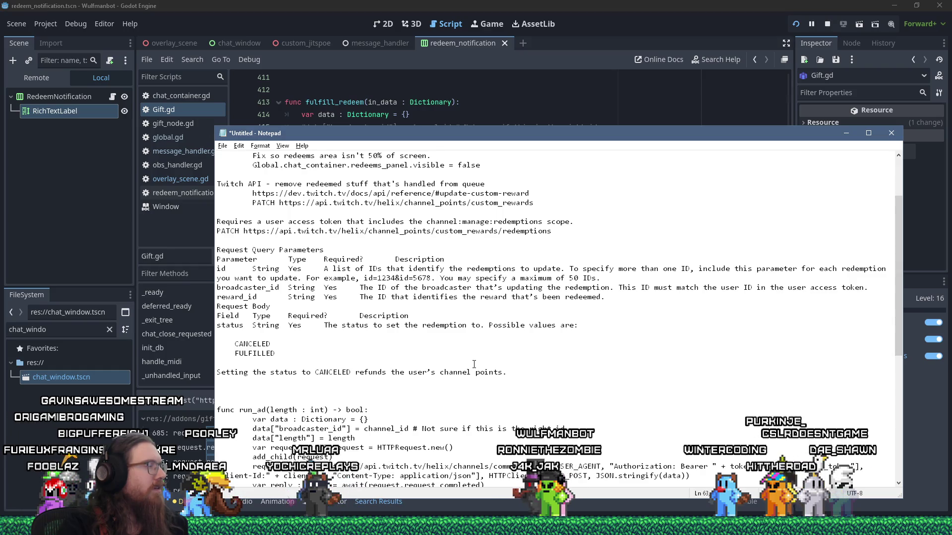
pyautogui.scroll(-9, 474, 364)
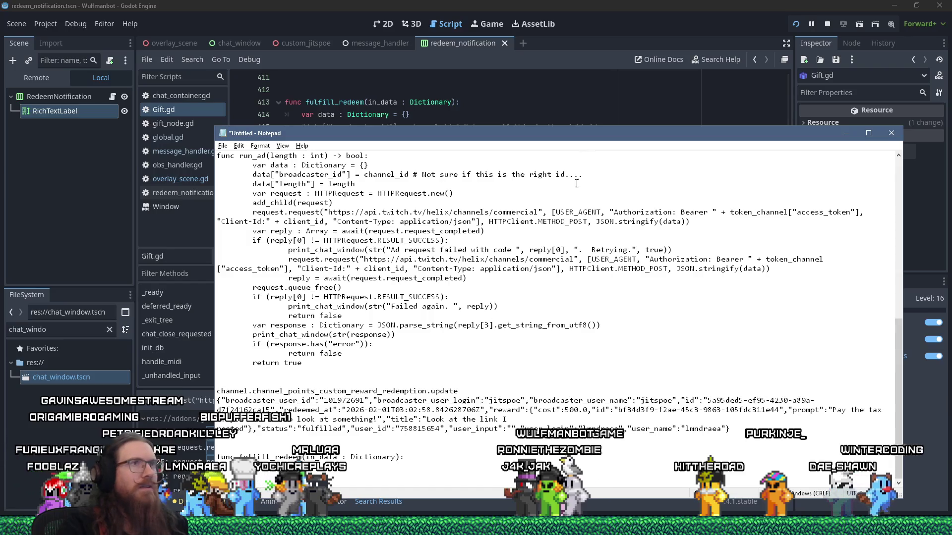
pyautogui.scroll(10, 478, 351)
pyautogui.scroll(2, 564, 347)
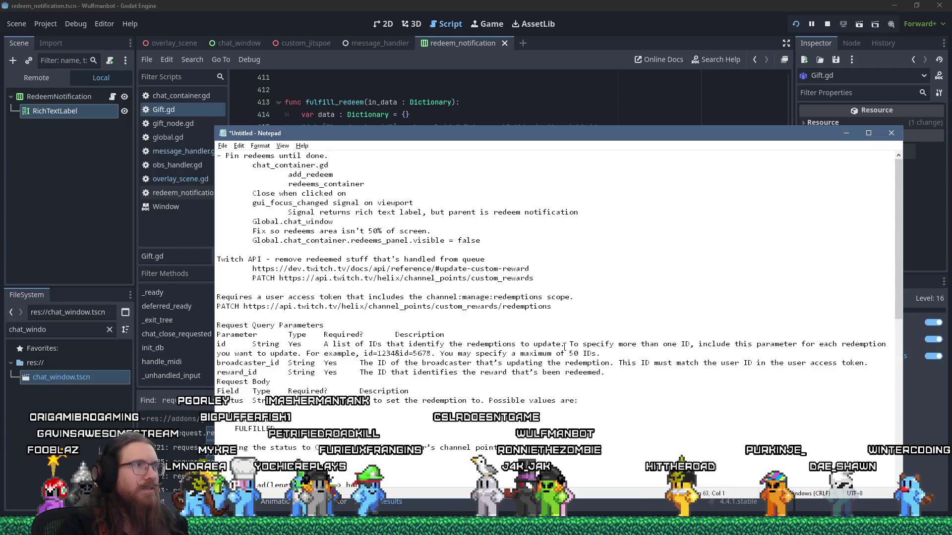
pyautogui.scroll(-12, 565, 347)
pyautogui.click(612, 4)
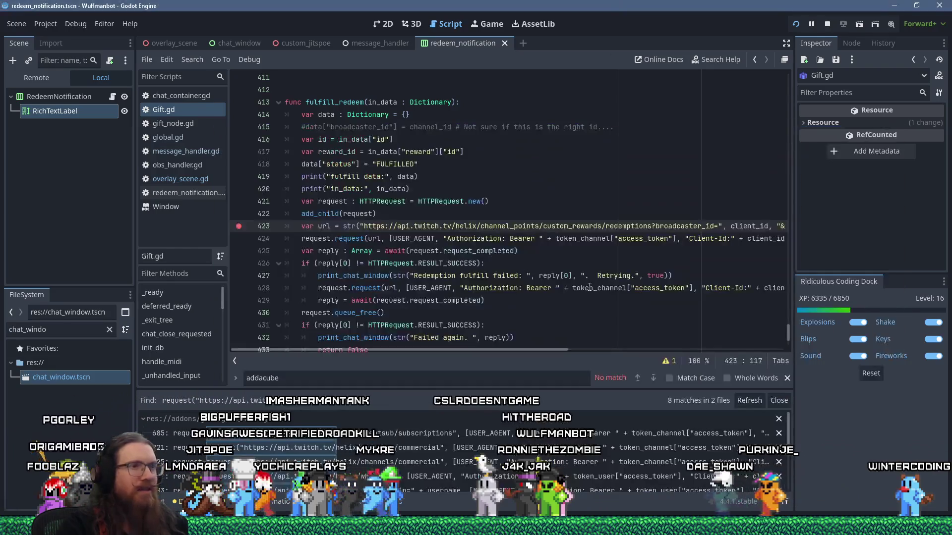
pyautogui.click(769, 189)
pyautogui.scroll(-1, 547, 326)
# Compare the client_id value at the line 423 breakpoint with the broadcaster_user_id in the notes
pyautogui.moveTo(544, 347)
pyautogui.mouseDown()
pyautogui.moveTo(724, 343)
pyautogui.moveTo(534, 316)
pyautogui.mouseUp()
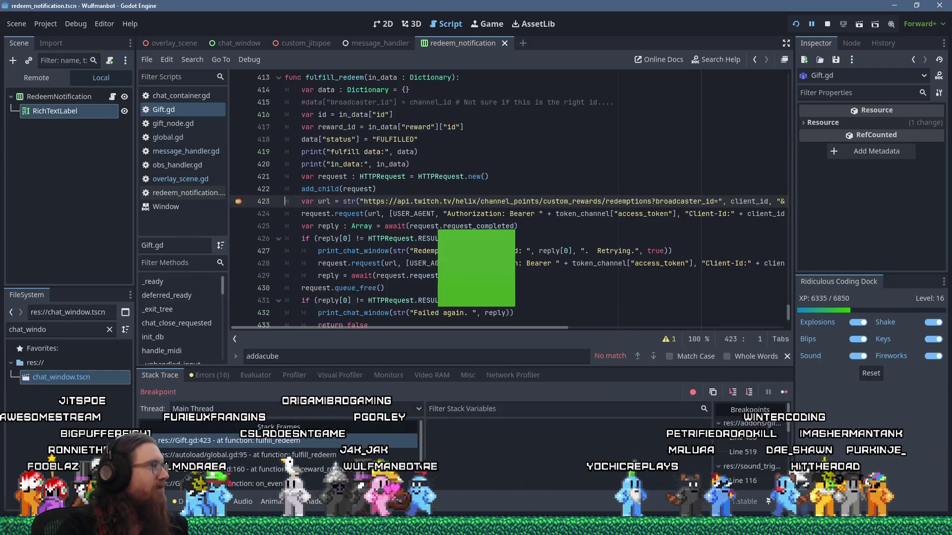
pyautogui.moveTo(752, 199)
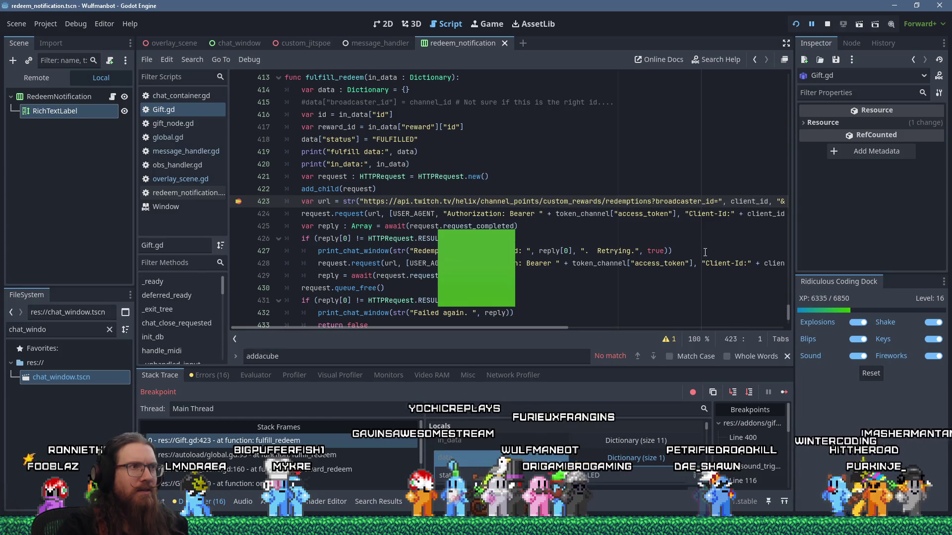
pyautogui.hotkey('alt', 'Tab')
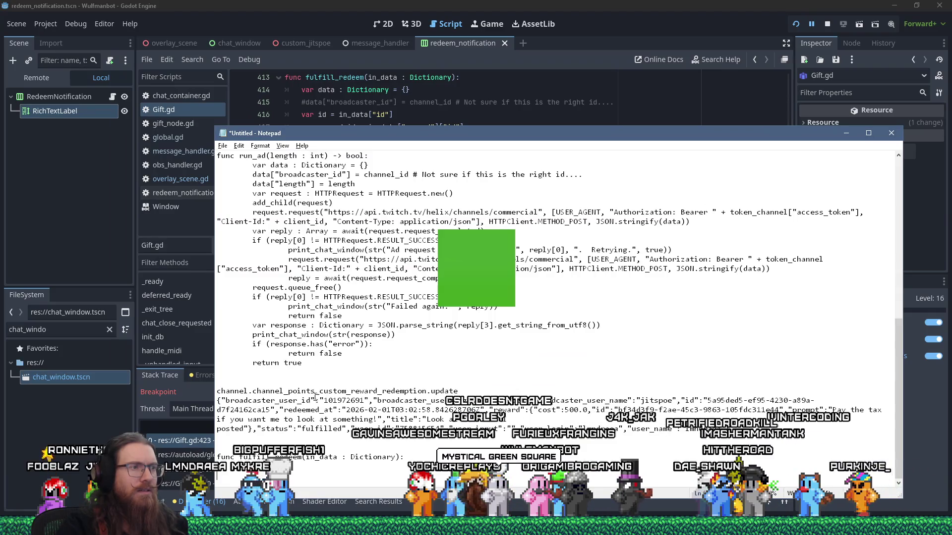
pyautogui.moveTo(324, 401); pyautogui.dragTo(351, 400)
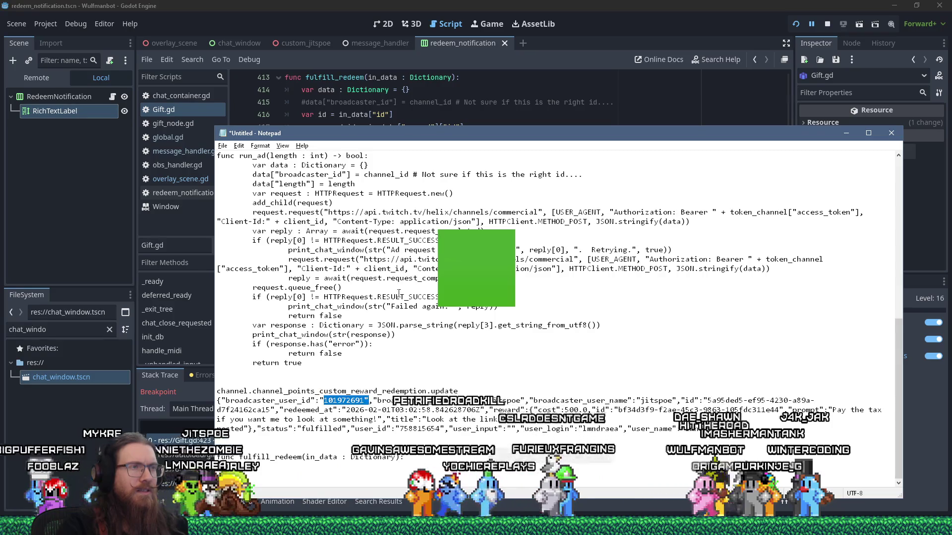
pyautogui.hotkey('alt', 'Tab')
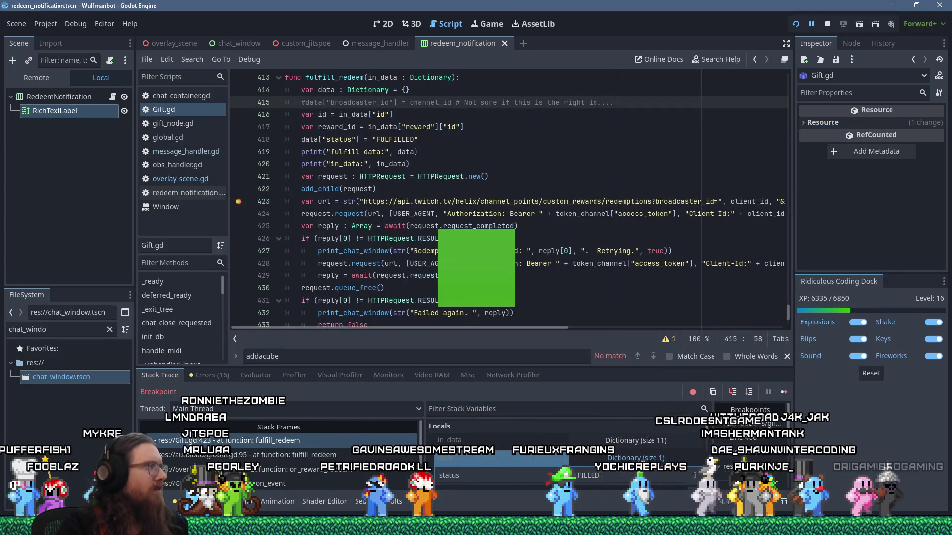
# Resume the paused game past the breakpoint and bring up the Twitch docs in Firefox
pyautogui.keyDown('shift'); pyautogui.click(239, 206); pyautogui.keyUp('shift')
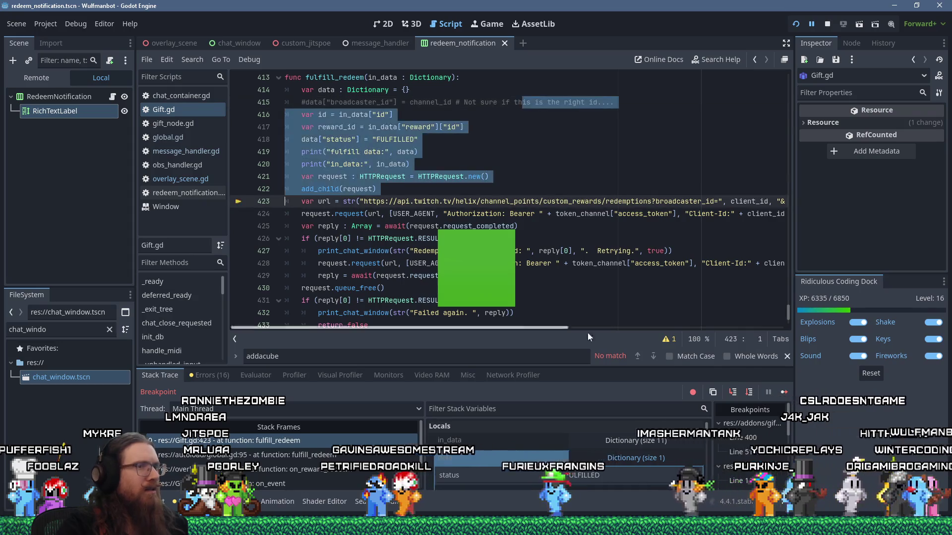
pyautogui.click(784, 393)
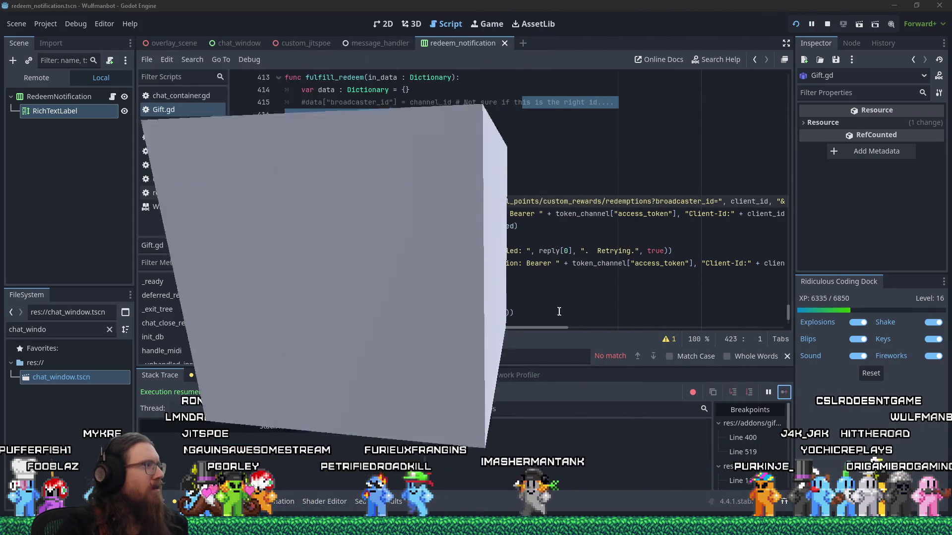
pyautogui.hotkey('alt', 'Tab')
pyautogui.hotkey('alt', 'Tab')
pyautogui.hotkey('alt', 'Tab')
pyautogui.hotkey('alt', 'Tab')
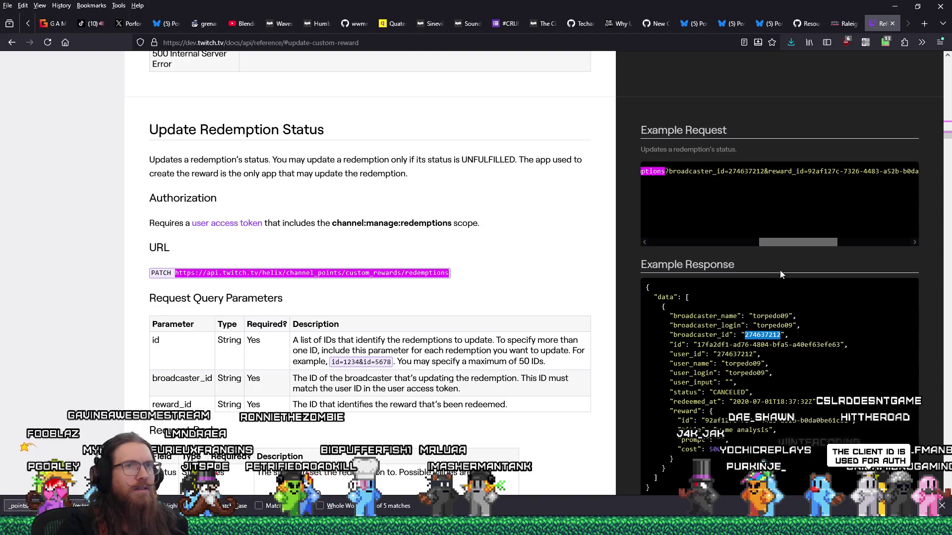
# Scroll across the Update Redemption Status example request to read the whole curl command
pyautogui.moveTo(802, 243); pyautogui.dragTo(796, 245)
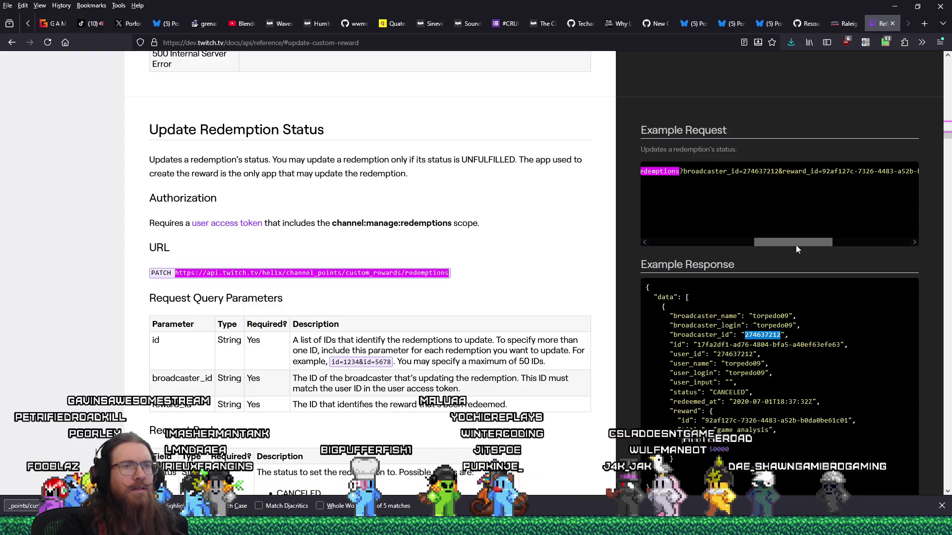
pyautogui.moveTo(795, 245)
pyautogui.mouseDown()
pyautogui.moveTo(882, 246)
pyautogui.moveTo(685, 233)
pyautogui.mouseUp()
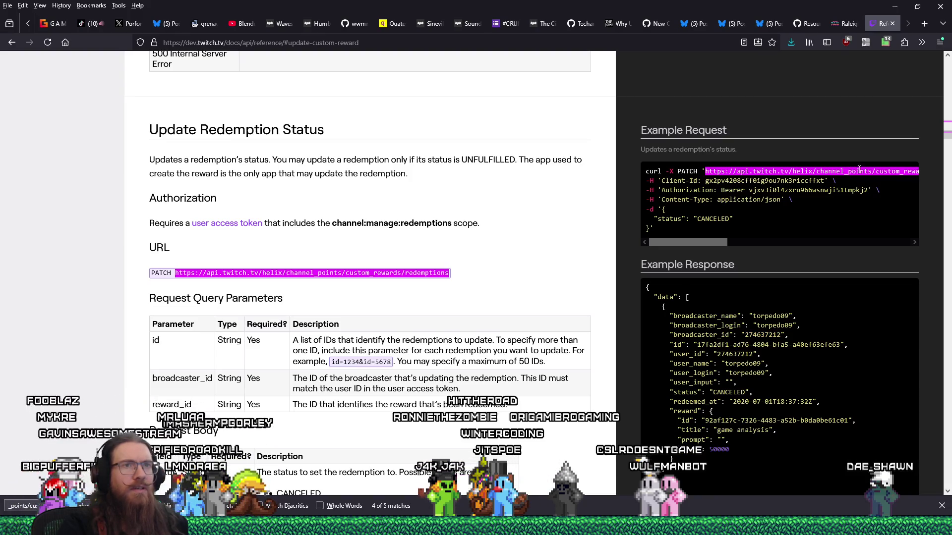
pyautogui.moveTo(701, 243); pyautogui.dragTo(770, 244)
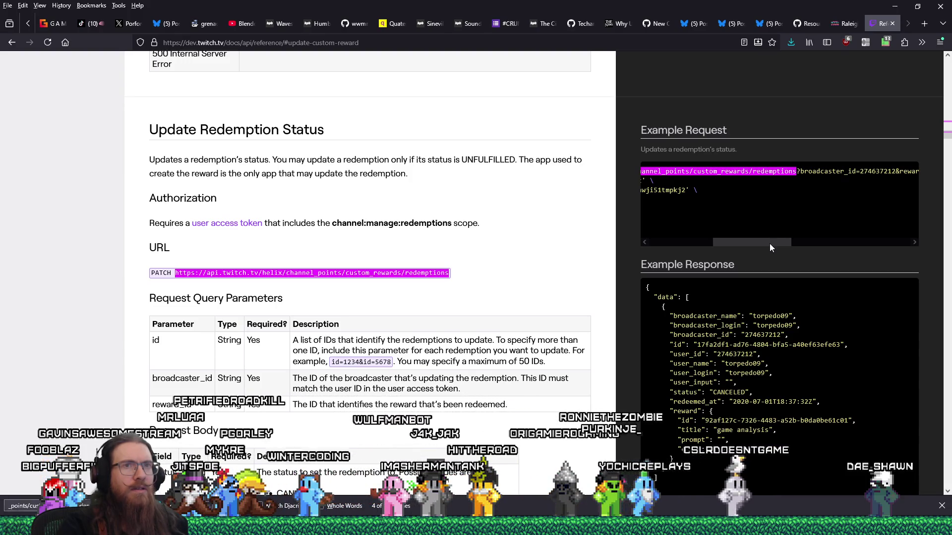
pyautogui.moveTo(770, 243); pyautogui.dragTo(662, 233)
# Return to the Godot script and select the client_id argument on line 423
pyautogui.hotkey('alt', 'Tab')
pyautogui.press('Escape')
pyautogui.hotkey('alt', 'Tab')
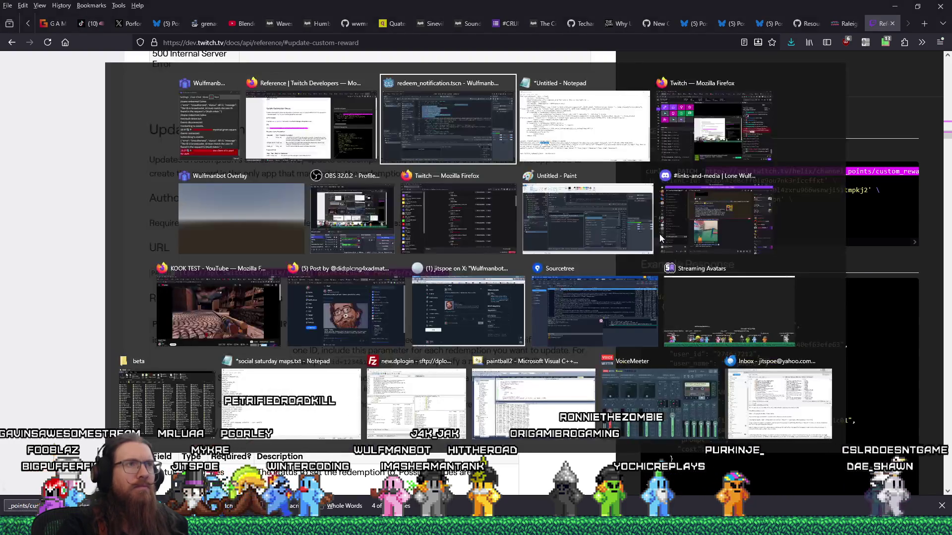
pyautogui.press('Tab')
pyautogui.doubleClick(745, 200)
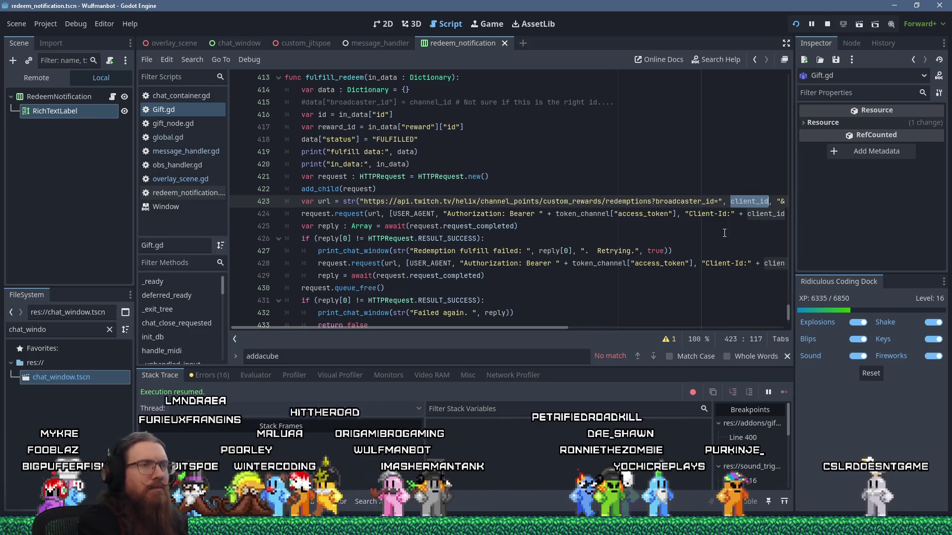
# Replace client_id with channel_id as broadcaster_id on line 423 and save Gift.gd
pyautogui.write('channel_id')
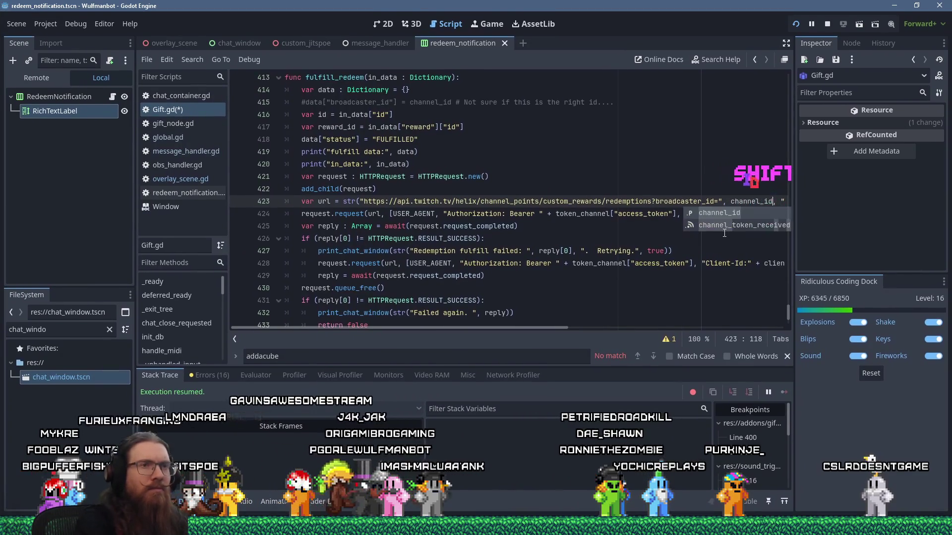
pyautogui.click(558, 191)
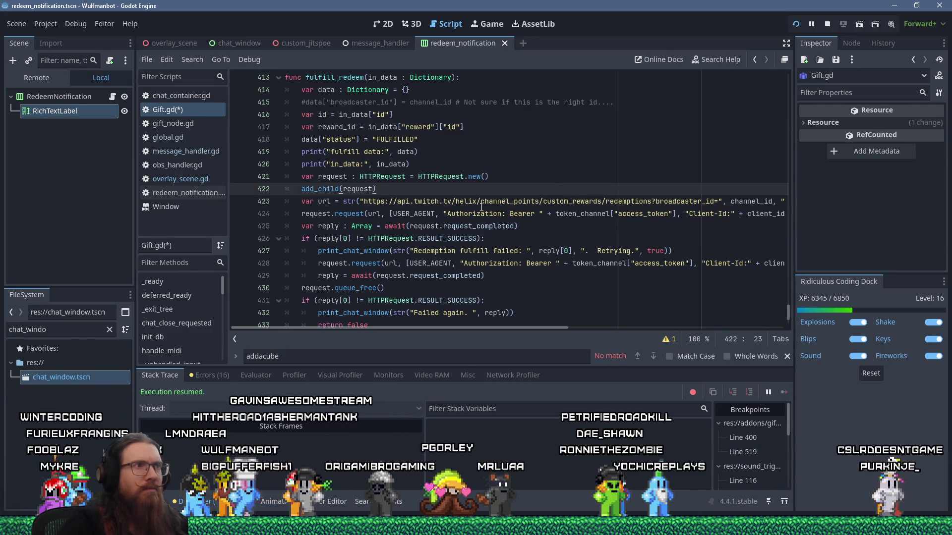
pyautogui.hotkey('ctrl', 's')
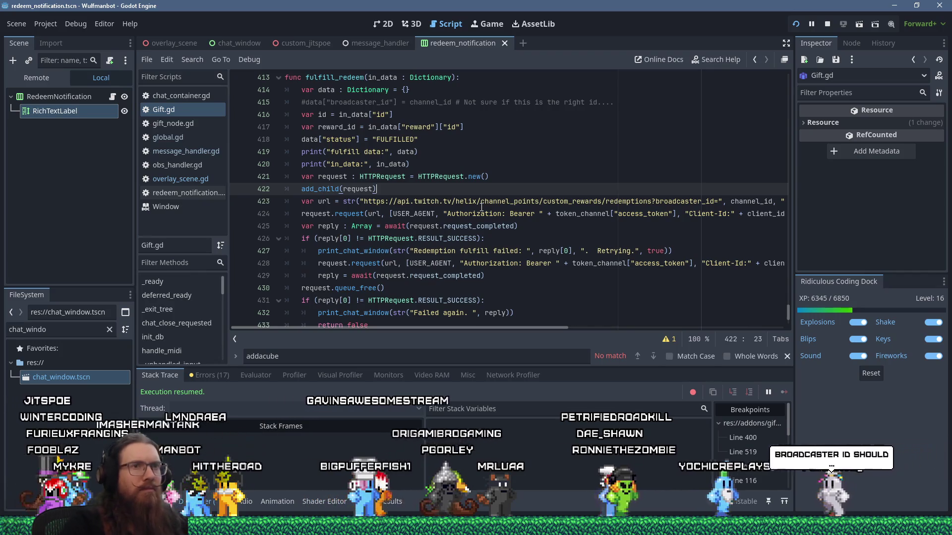
# Check the value at a temporary line 424 breakpoint, remove it, resume, and move the debug chat right
pyautogui.click(239, 214)
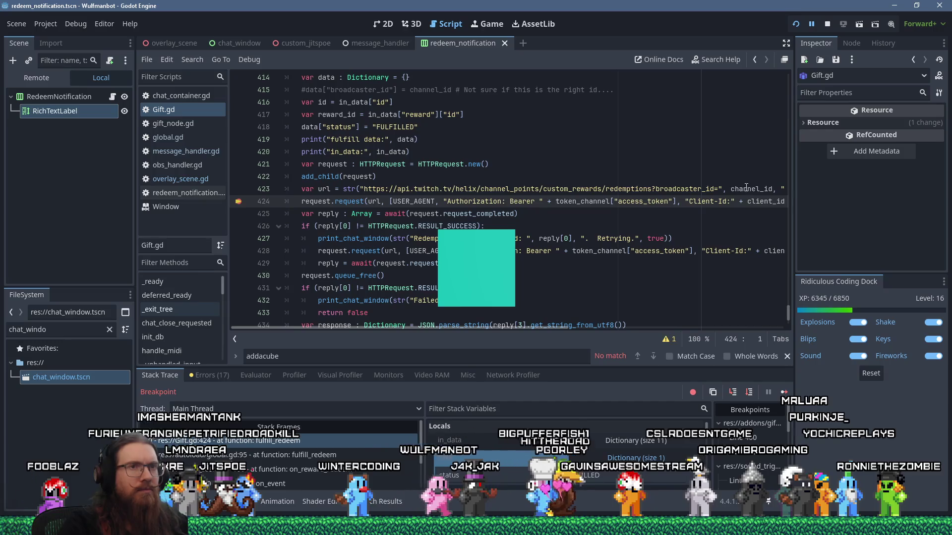
pyautogui.moveTo(746, 188)
pyautogui.click(238, 202)
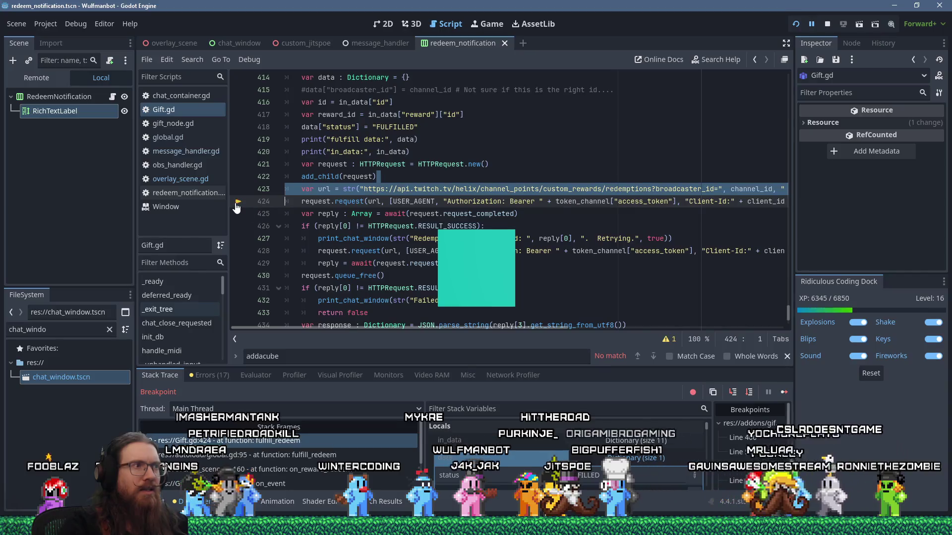
pyautogui.click(784, 392)
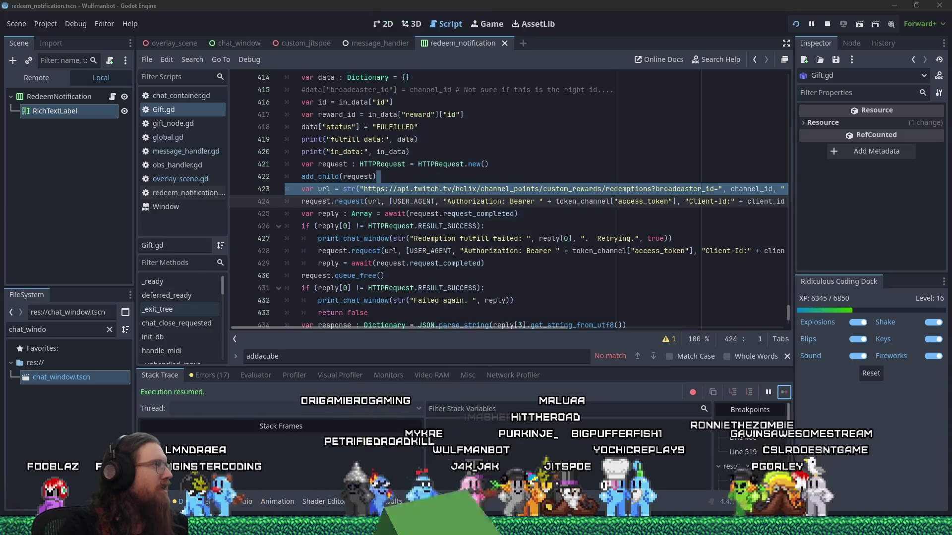
pyautogui.moveTo(200, 89); pyautogui.dragTo(351, 100)
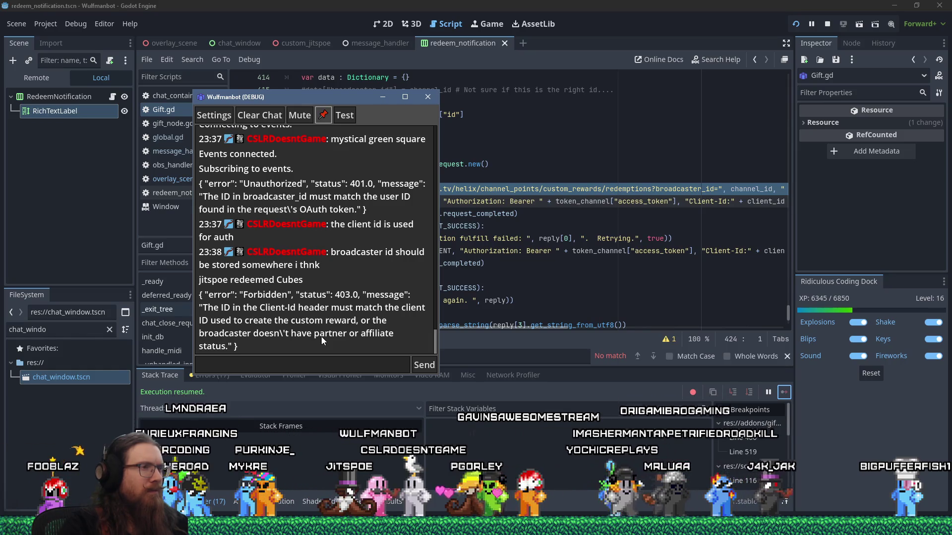
# Highlight the Client-Id mismatch in the 403 Forbidden error, then drag the debug chat off screen
pyautogui.moveTo(207, 314); pyautogui.dragTo(281, 313)
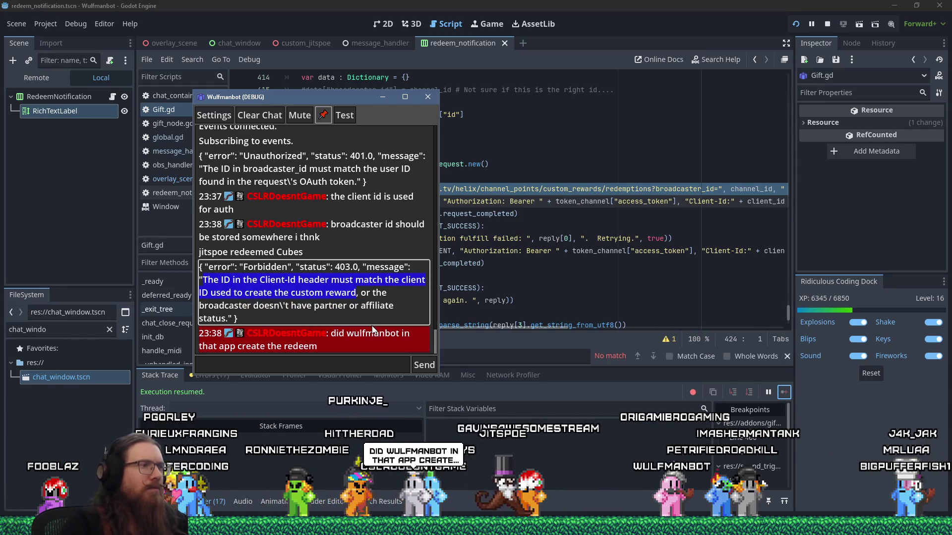
pyautogui.moveTo(351, 99); pyautogui.dragTo(0, 95)
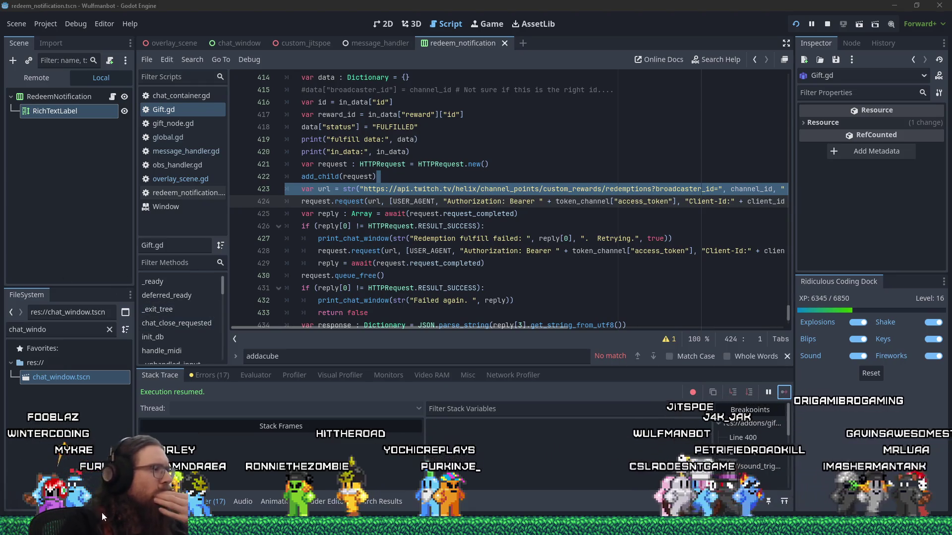
pyautogui.moveTo(820, 457)
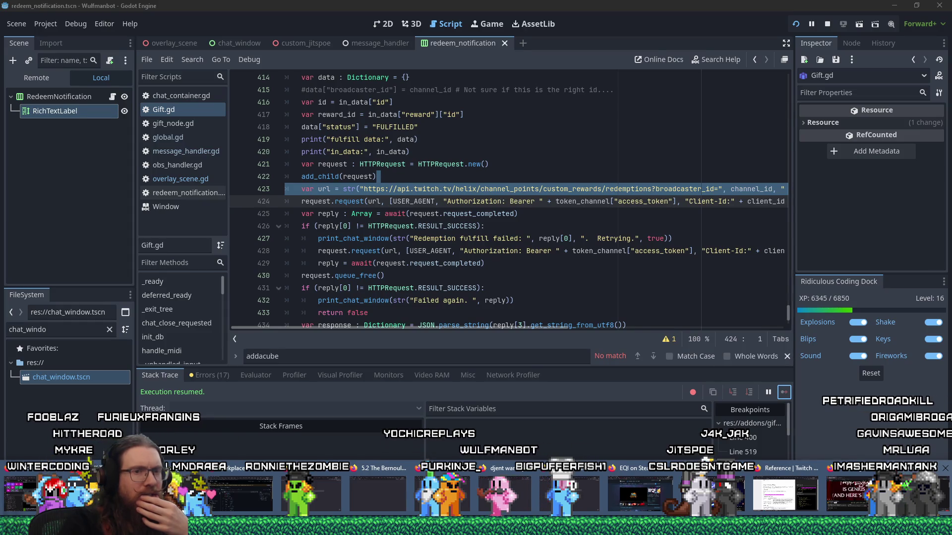
# Open the Twitch reward queue popout and look over the pending redemptions
pyautogui.click(704, 458)
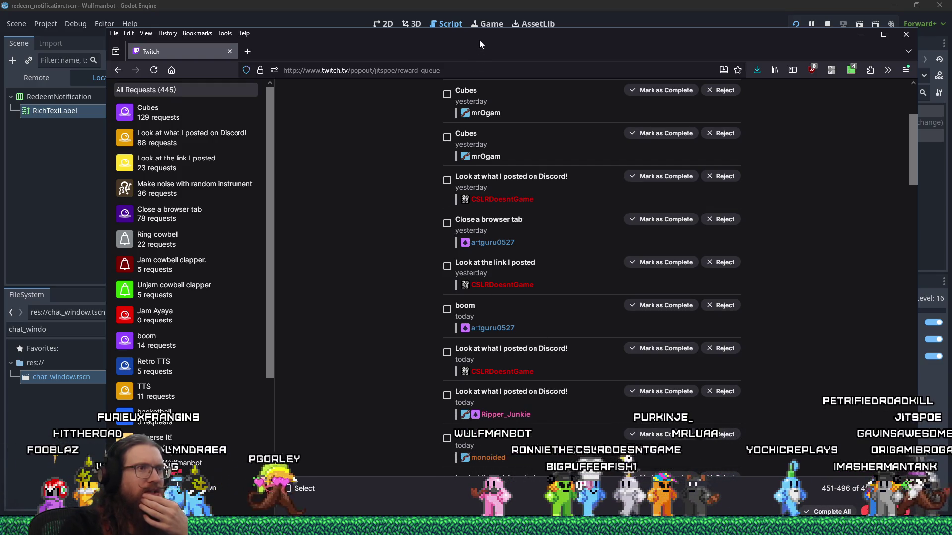
pyautogui.moveTo(480, 39); pyautogui.dragTo(481, 9)
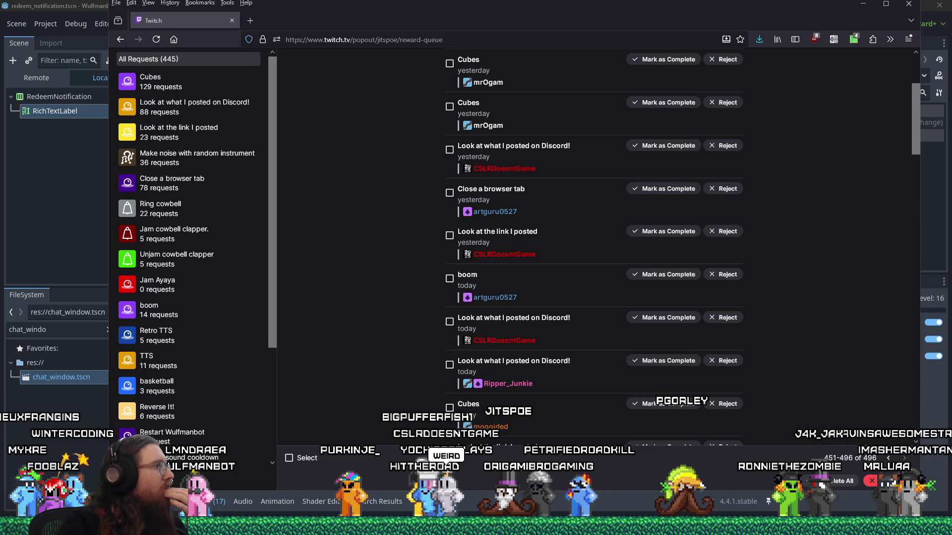
pyautogui.moveTo(644, 24); pyautogui.dragTo(644, 40)
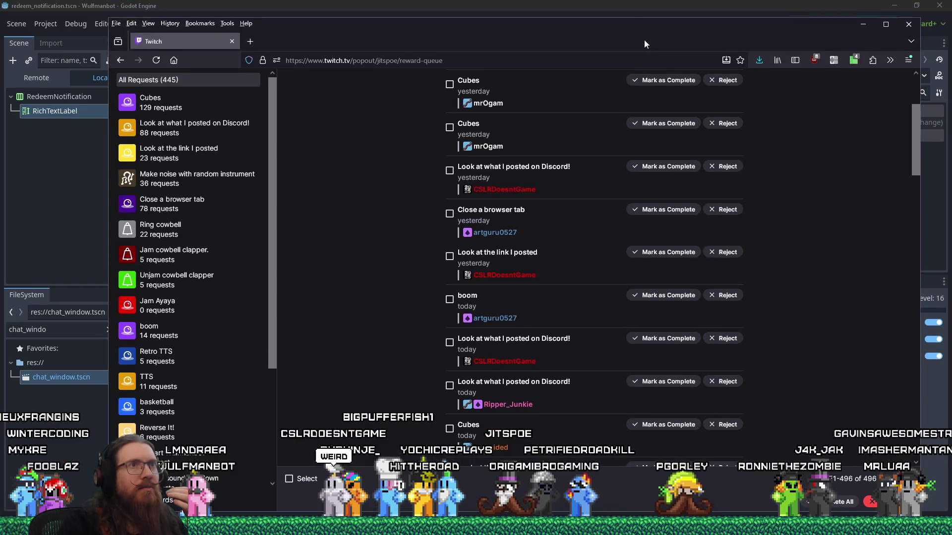
# Back in Godot, select client_id in line 424's Client-Id header
pyautogui.hotkey('alt', 'Tab')
pyautogui.moveTo(516, 327); pyautogui.dragTo(605, 327)
pyautogui.doubleClick(606, 202)
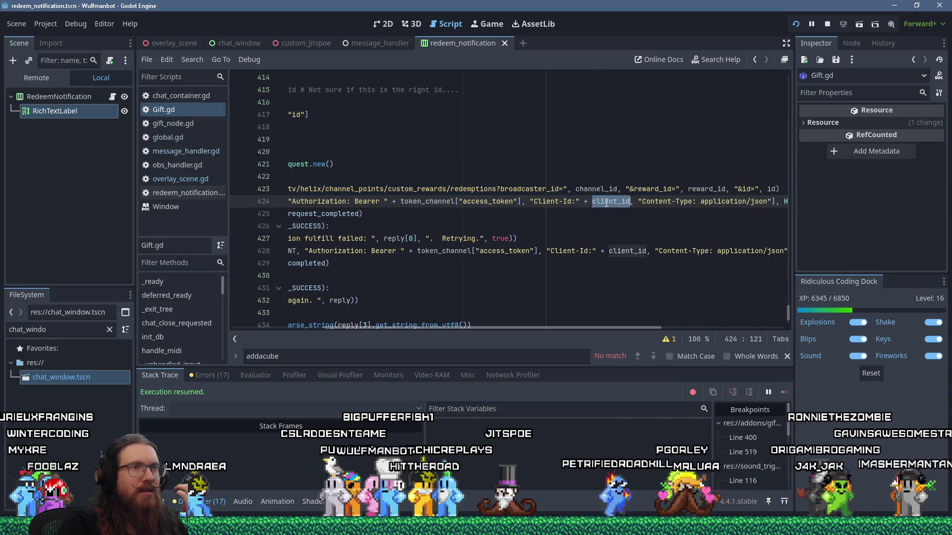
# Run Find in Files for client_id across the project and enlarge the results panel
pyautogui.click(201, 60)
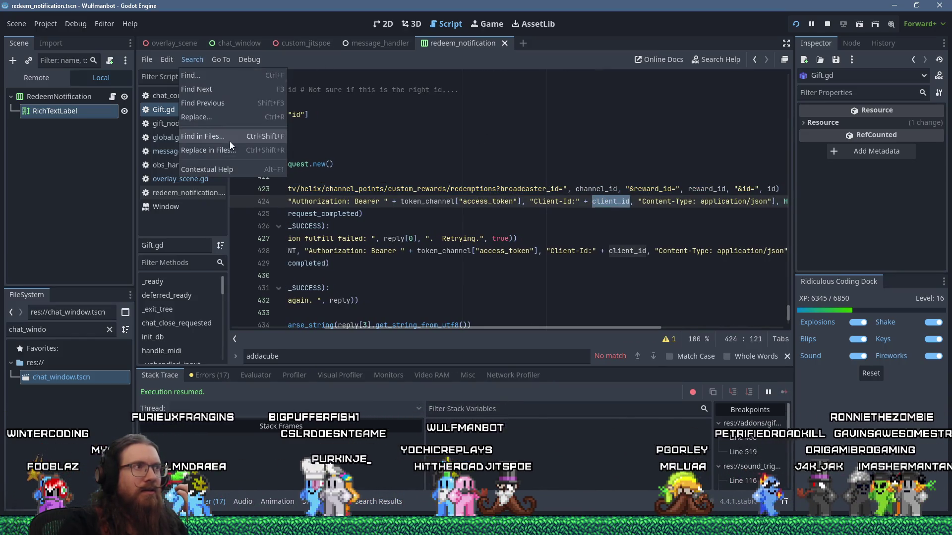
pyautogui.click(230, 141)
pyautogui.press('Return')
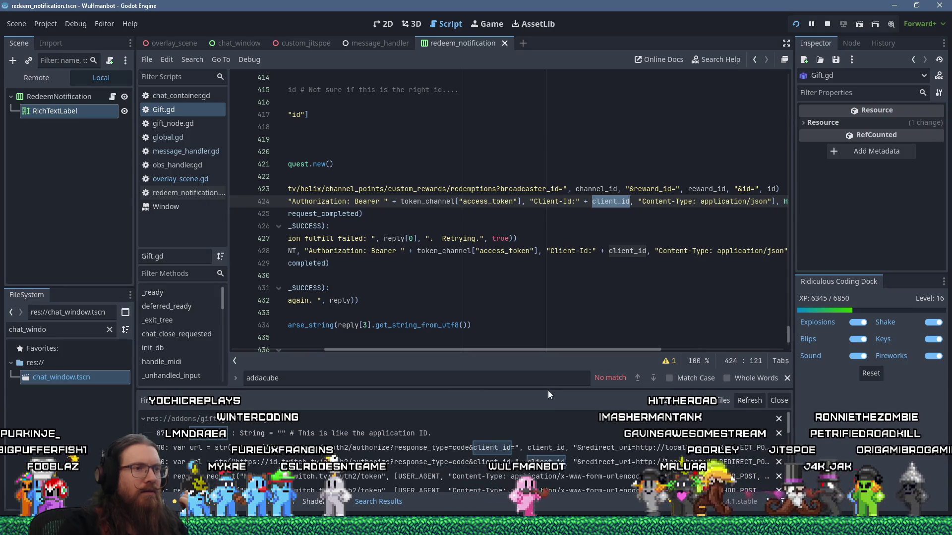
pyautogui.moveTo(549, 389); pyautogui.dragTo(540, 271)
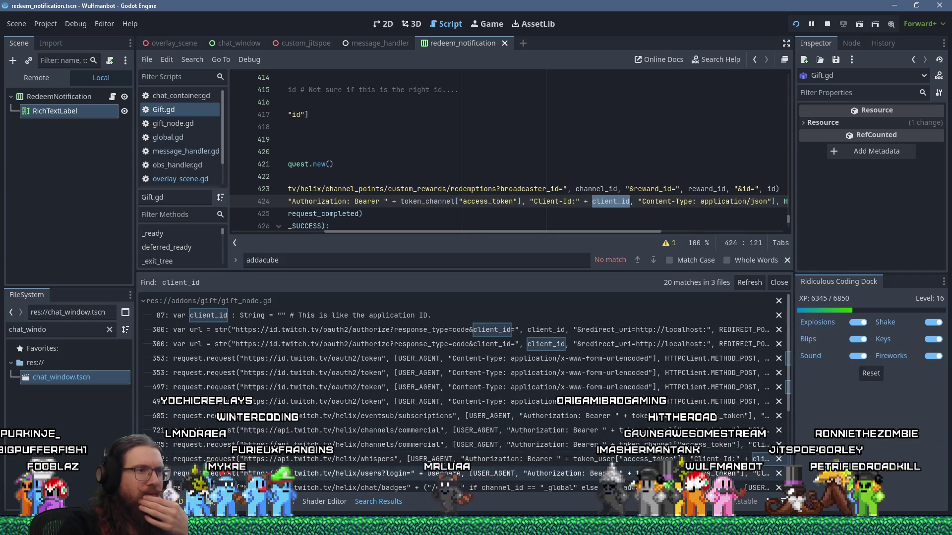
pyautogui.scroll(-2, 569, 424)
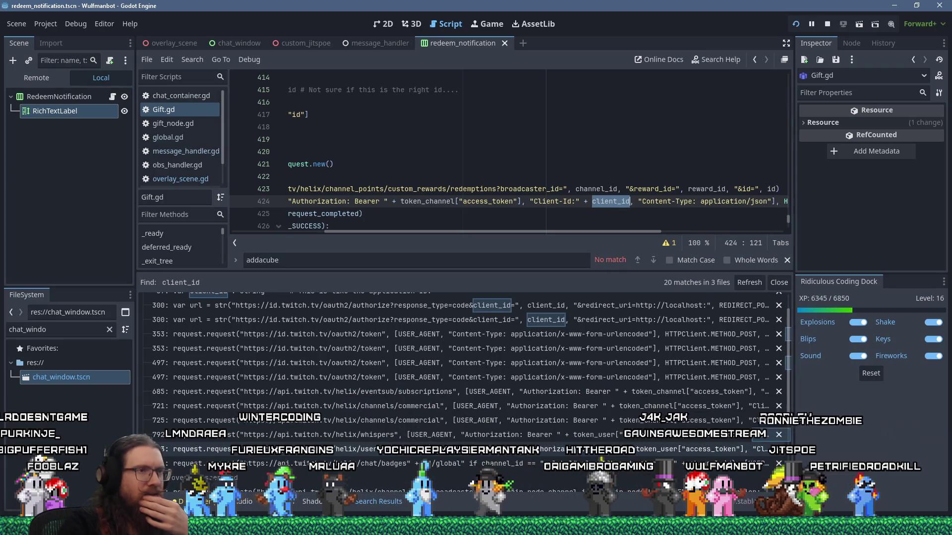
# Run Find in Files for 'Client-Id:' and open the line 901 match in gift_node.gd
pyautogui.moveTo(533, 202); pyautogui.dragTo(575, 201)
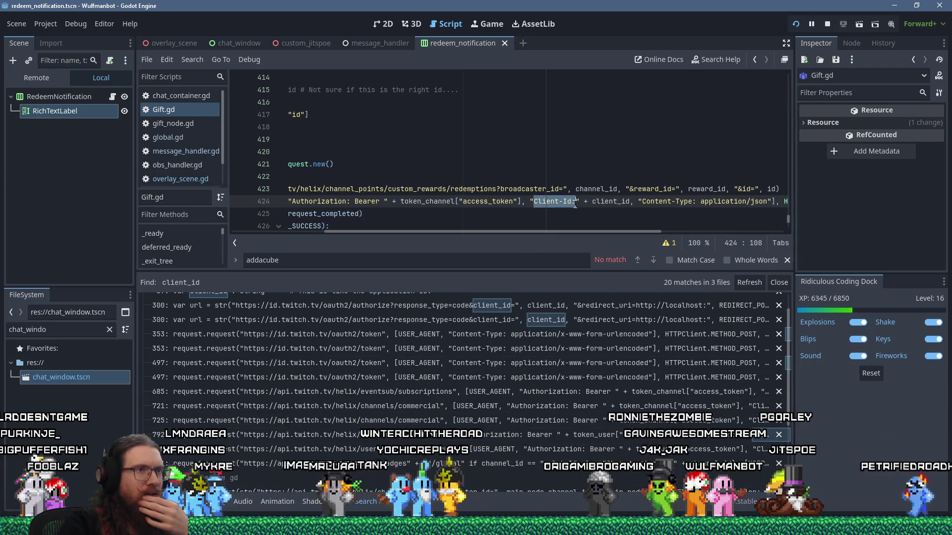
pyautogui.click(191, 60)
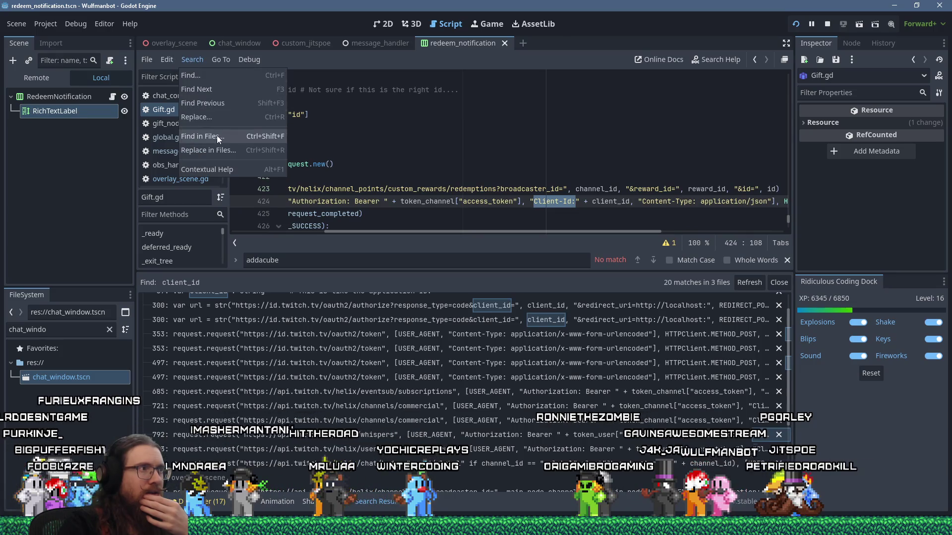
pyautogui.click(216, 135)
pyautogui.click(471, 305)
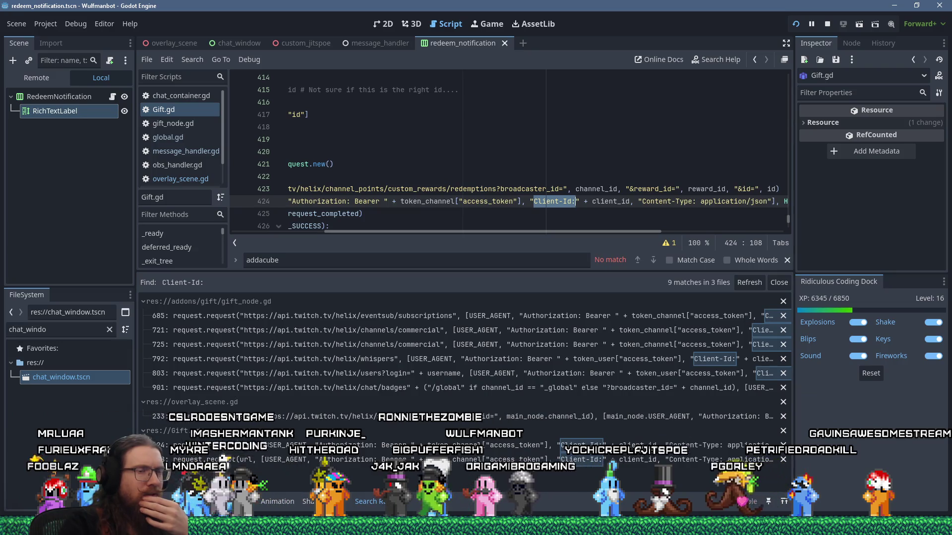
pyautogui.click(696, 388)
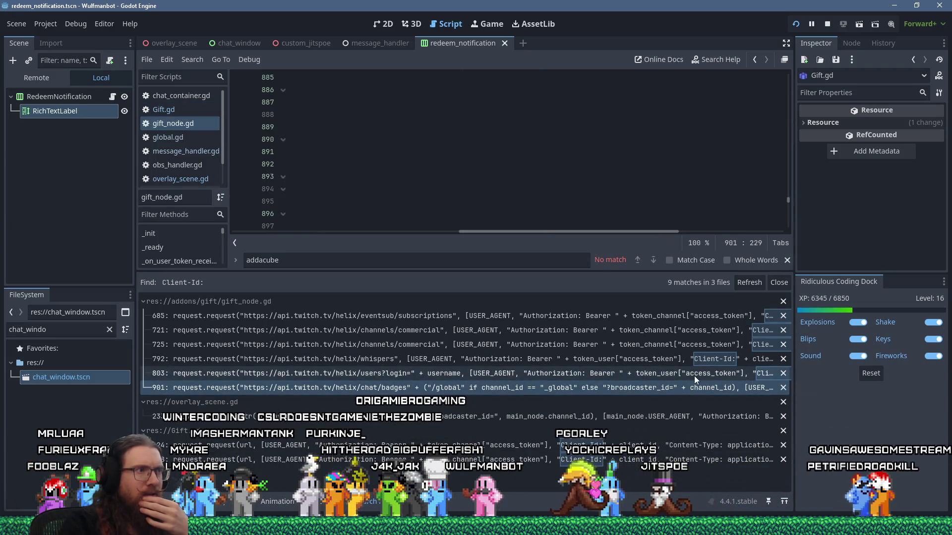
# Enter distraction-free mode, read line 901's badges request headers, then open the line 685 match
pyautogui.moveTo(598, 272); pyautogui.dragTo(598, 292)
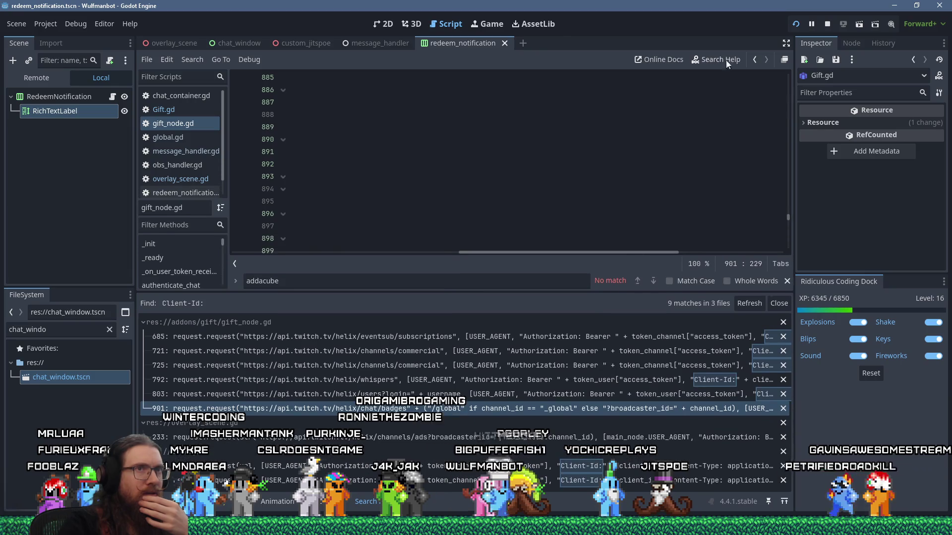
pyautogui.click(787, 44)
pyautogui.moveTo(485, 255); pyautogui.dragTo(148, 253)
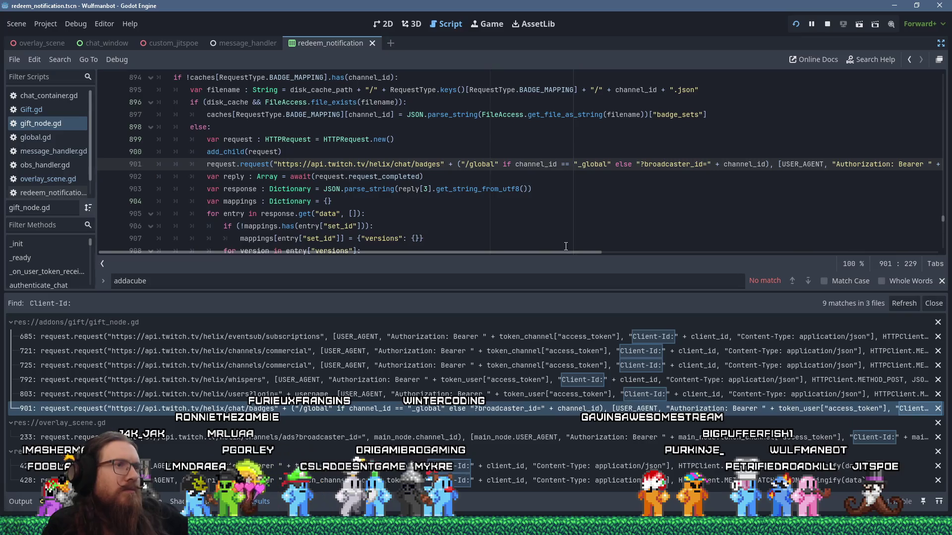
pyautogui.moveTo(554, 253)
pyautogui.mouseDown()
pyautogui.moveTo(857, 250)
pyautogui.moveTo(679, 281)
pyautogui.mouseUp()
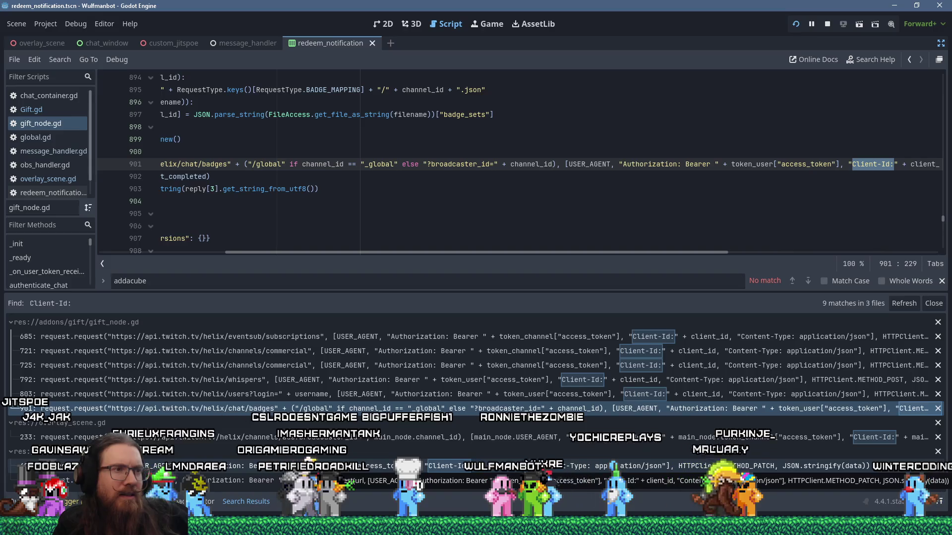
pyautogui.click(463, 338)
# Read subscribe_event's eventsub request and its 'Subscription failed for event' handling in gift_node.gd
pyautogui.scroll(1, 476, 237)
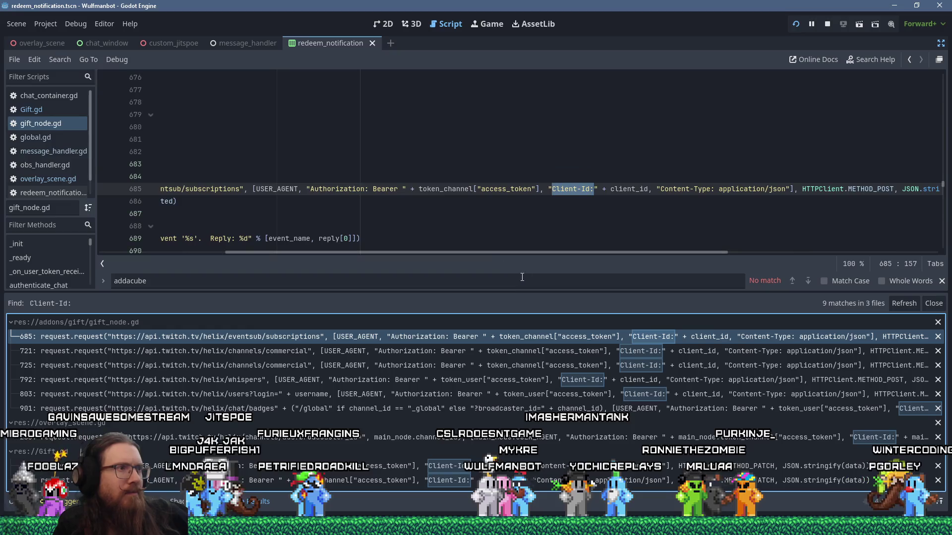
pyautogui.moveTo(543, 251)
pyautogui.mouseDown()
pyautogui.moveTo(706, 260)
pyautogui.moveTo(303, 249)
pyautogui.mouseUp()
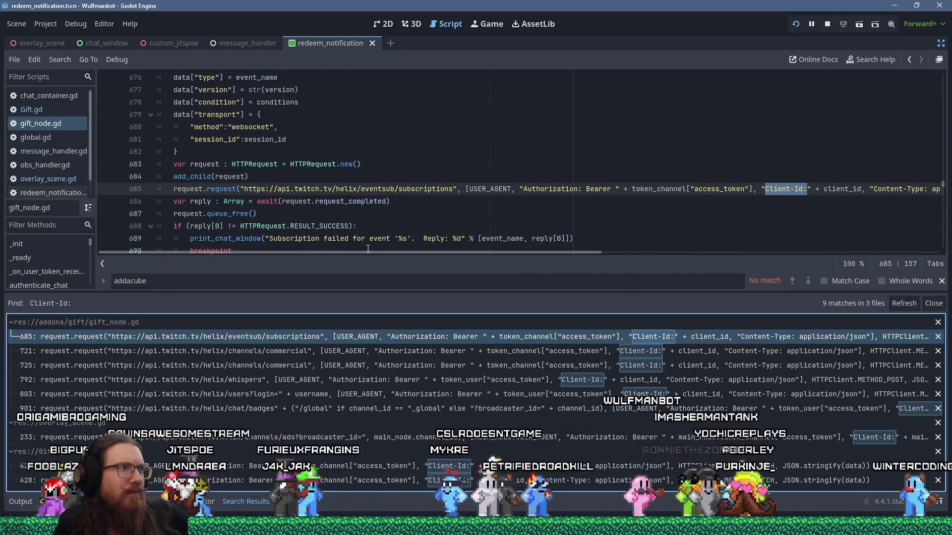
pyautogui.scroll(-2, 363, 225)
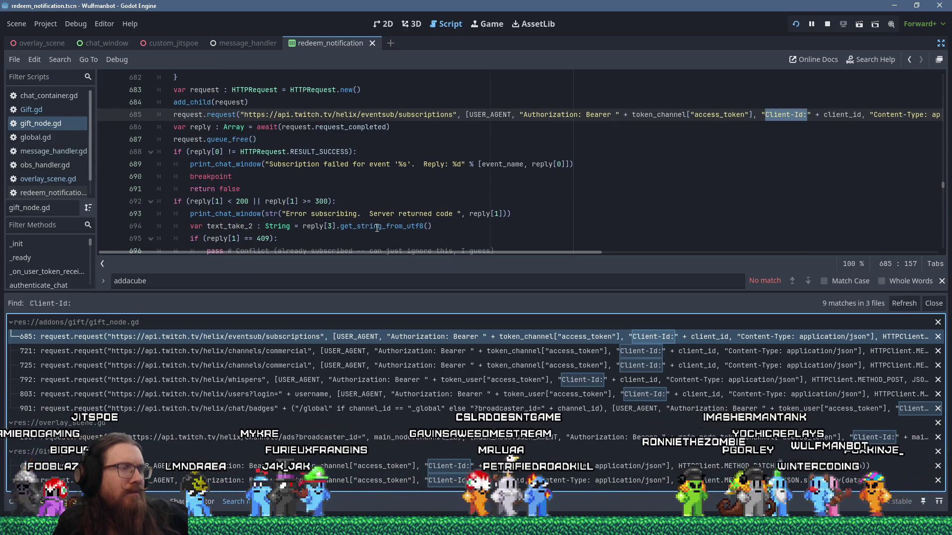
pyautogui.scroll(1, 377, 227)
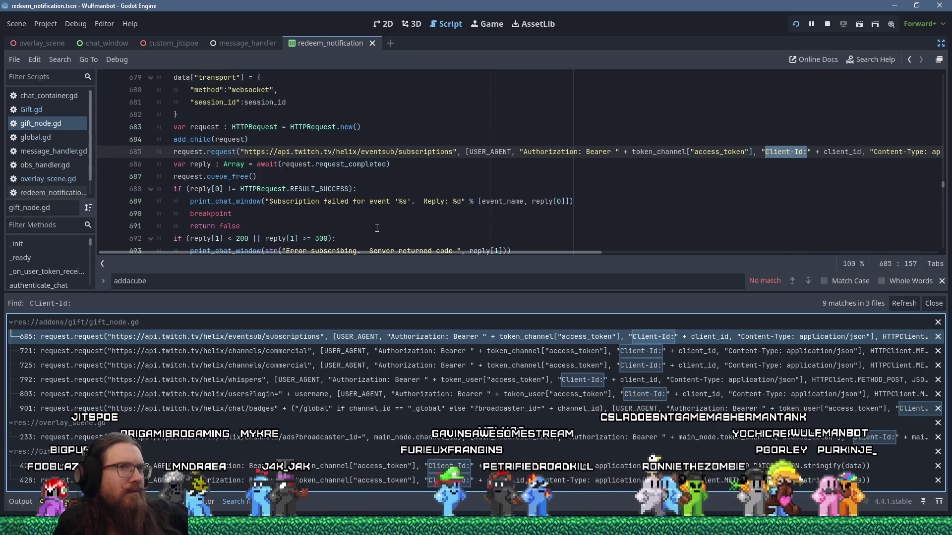
pyautogui.scroll(2, 377, 227)
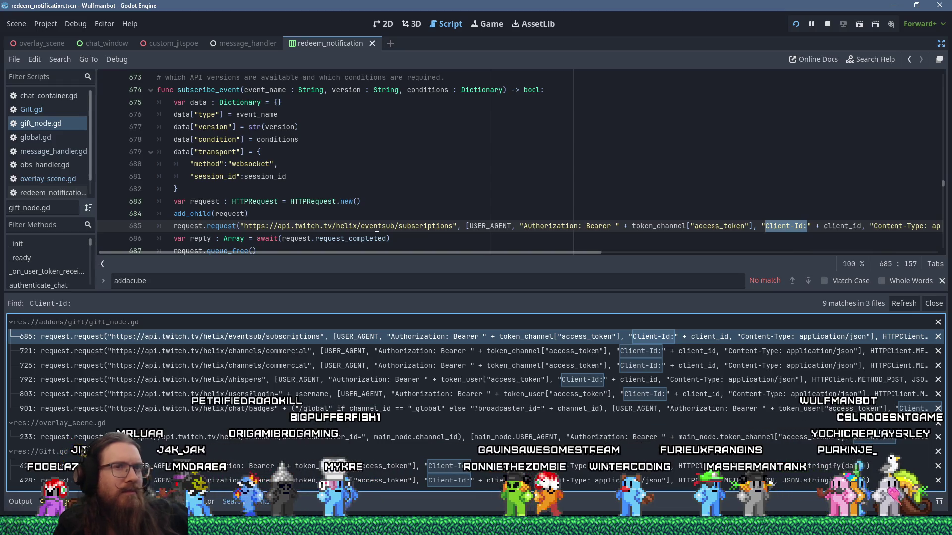
pyautogui.scroll(-1, 376, 227)
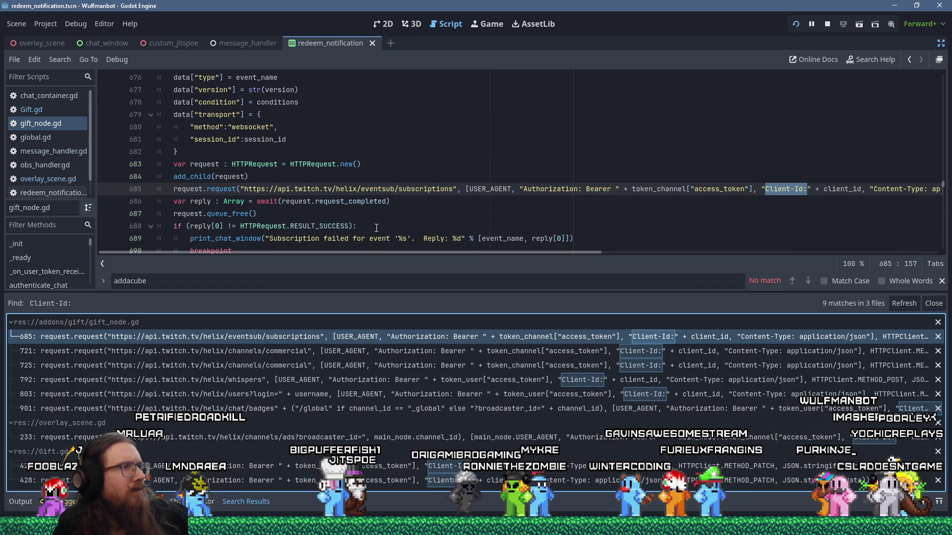
pyautogui.scroll(-2, 376, 227)
pyautogui.scroll(1, 377, 227)
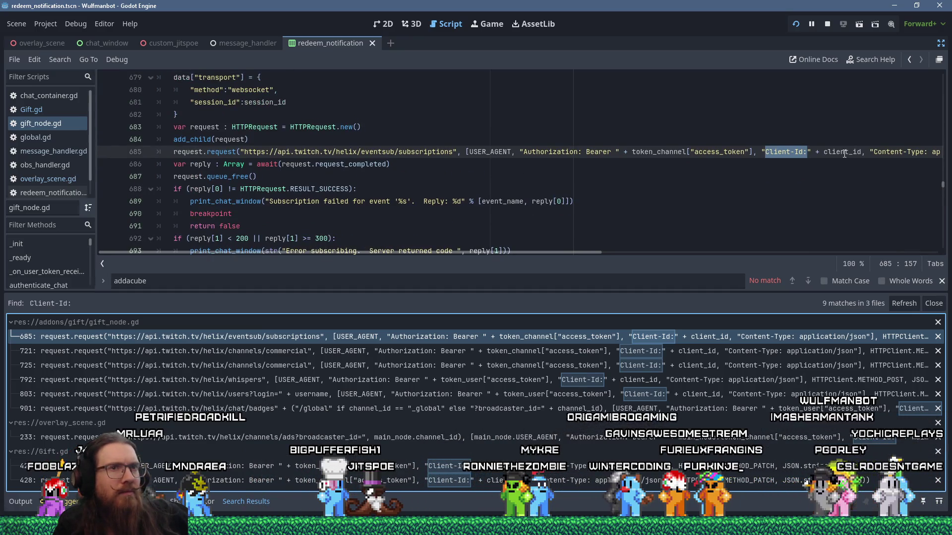
pyautogui.click(48, 62)
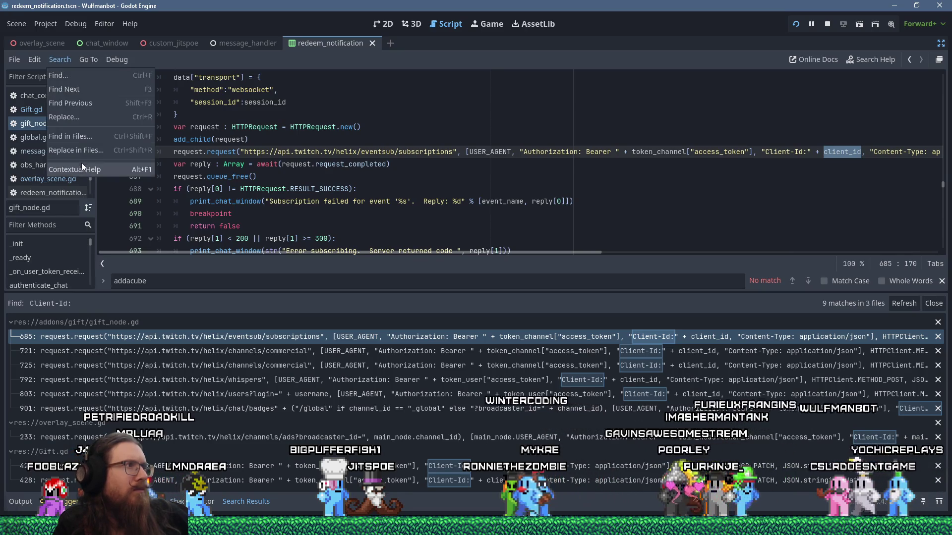
pyautogui.click(81, 142)
pyautogui.click(487, 302)
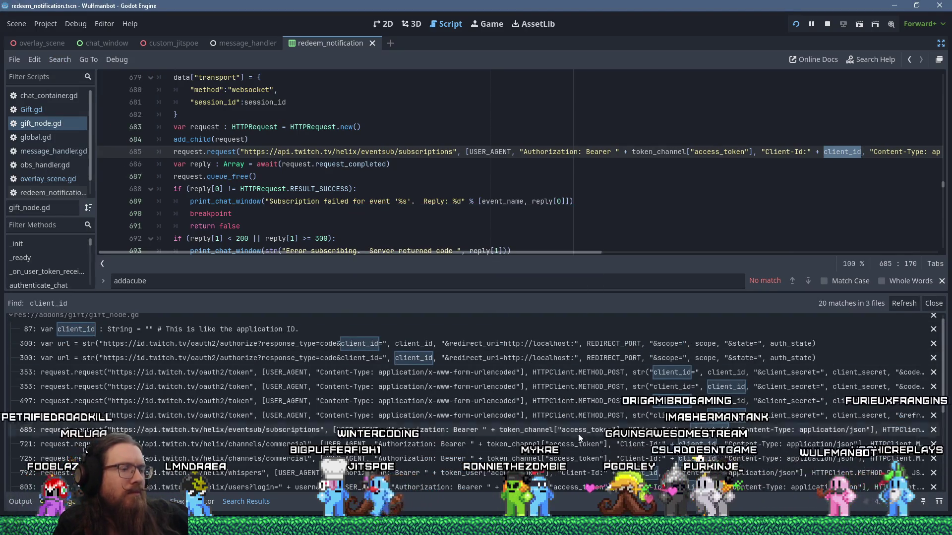
pyautogui.scroll(-3, 581, 432)
pyautogui.scroll(-2, 581, 432)
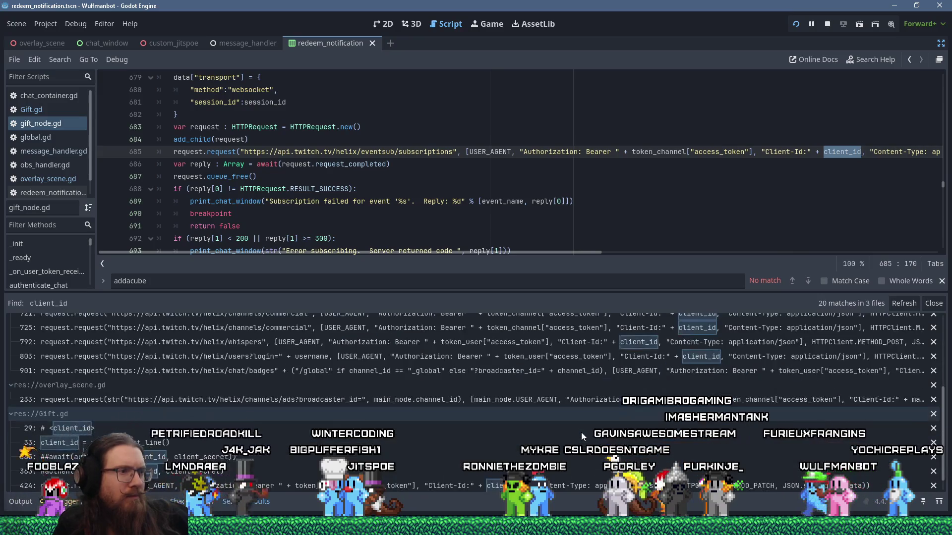
pyautogui.scroll(-2, 581, 432)
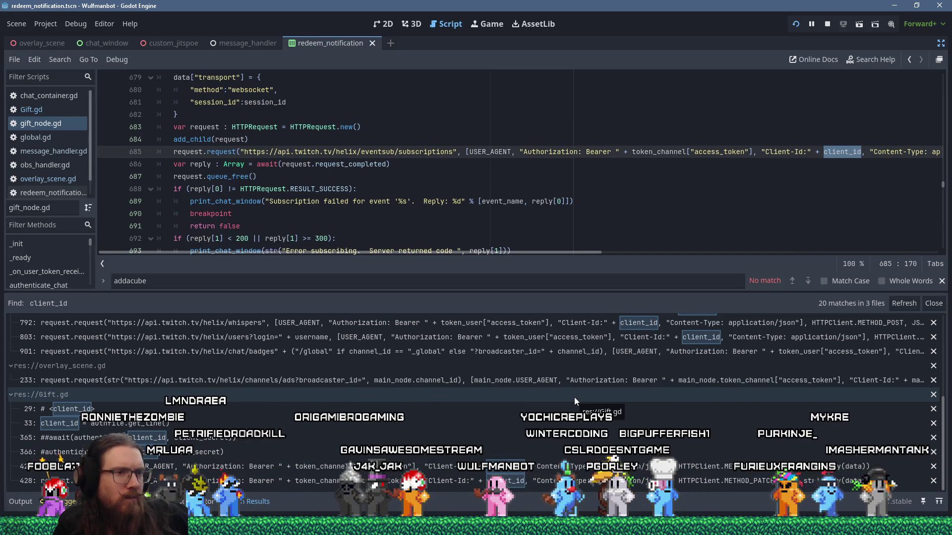
pyautogui.click(548, 422)
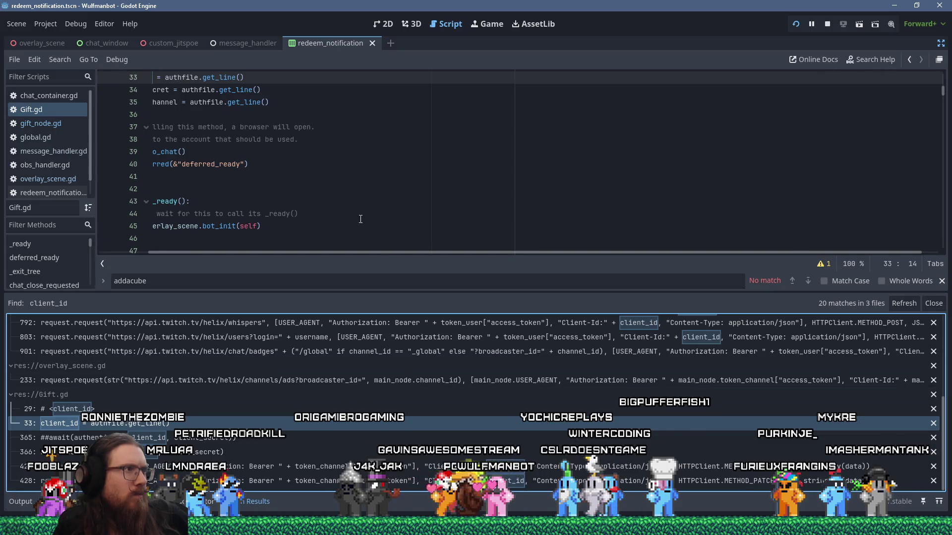
pyautogui.moveTo(379, 255); pyautogui.dragTo(265, 251)
pyautogui.scroll(2, 246, 225)
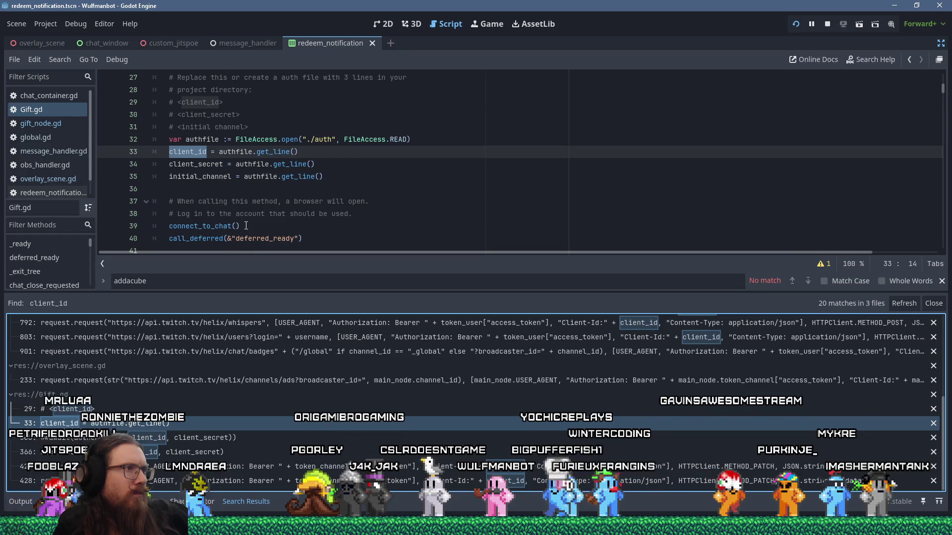
pyautogui.scroll(2, 246, 226)
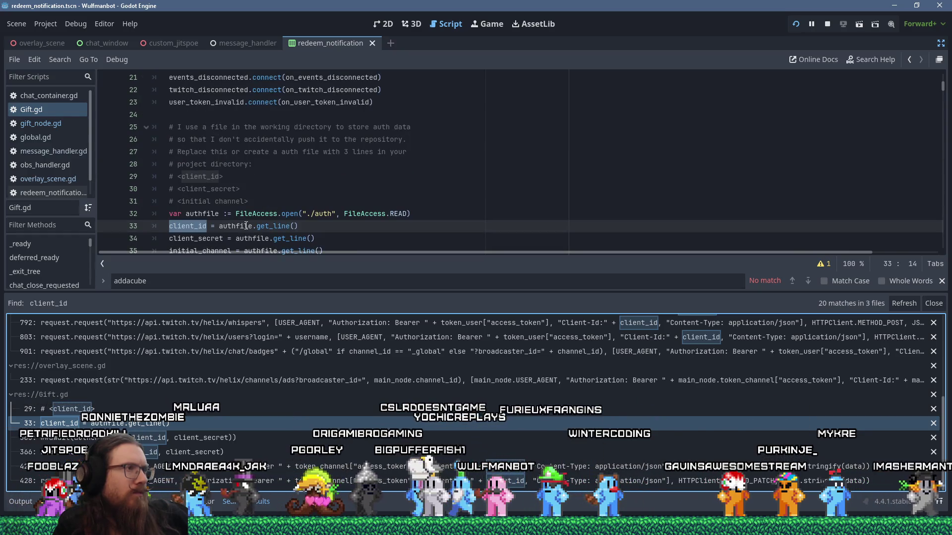
pyautogui.scroll(2, 246, 225)
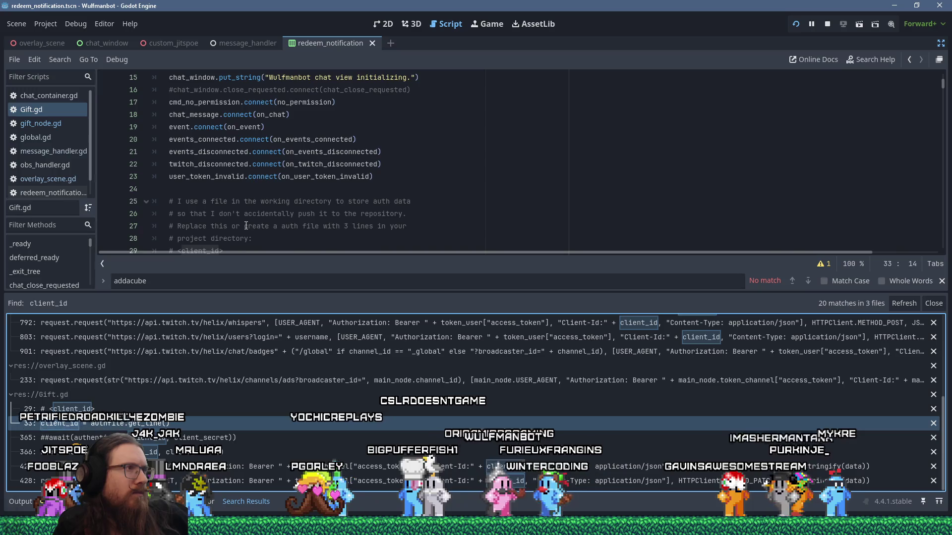
pyautogui.scroll(2, 246, 225)
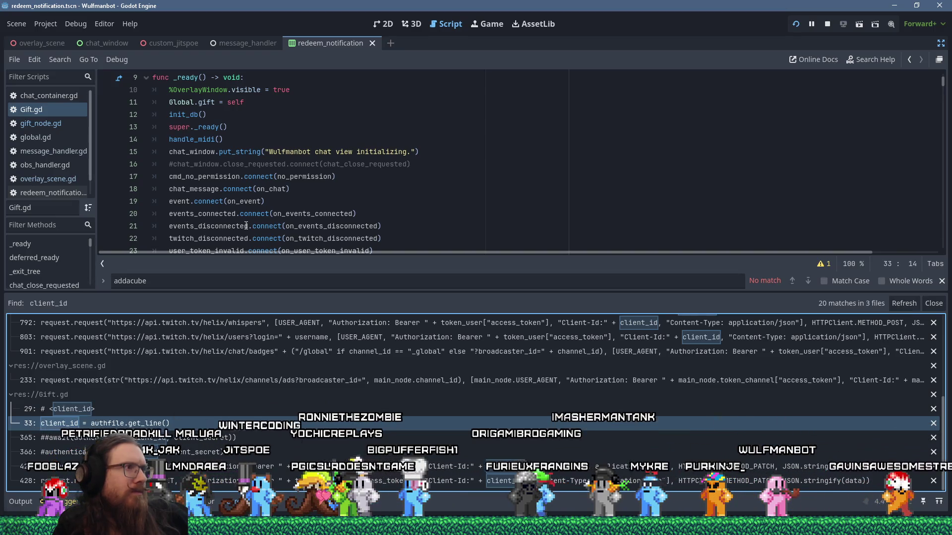
pyautogui.scroll(-4, 246, 226)
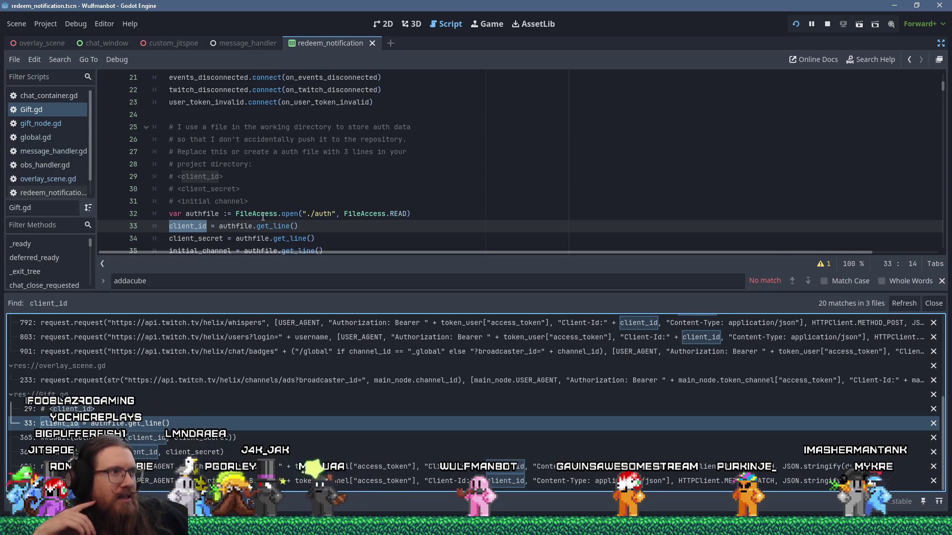
pyautogui.scroll(-3, 263, 217)
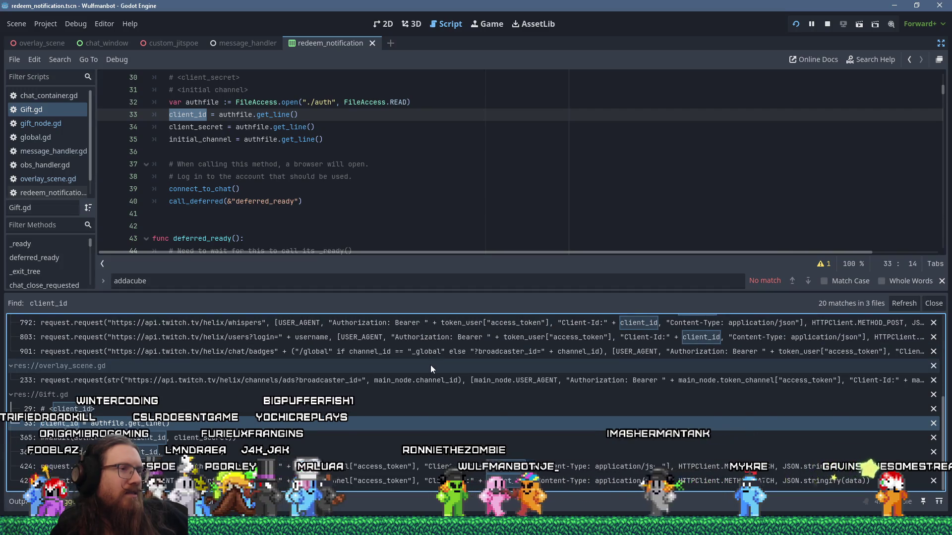
pyautogui.scroll(10, 431, 365)
pyautogui.scroll(-5, 430, 365)
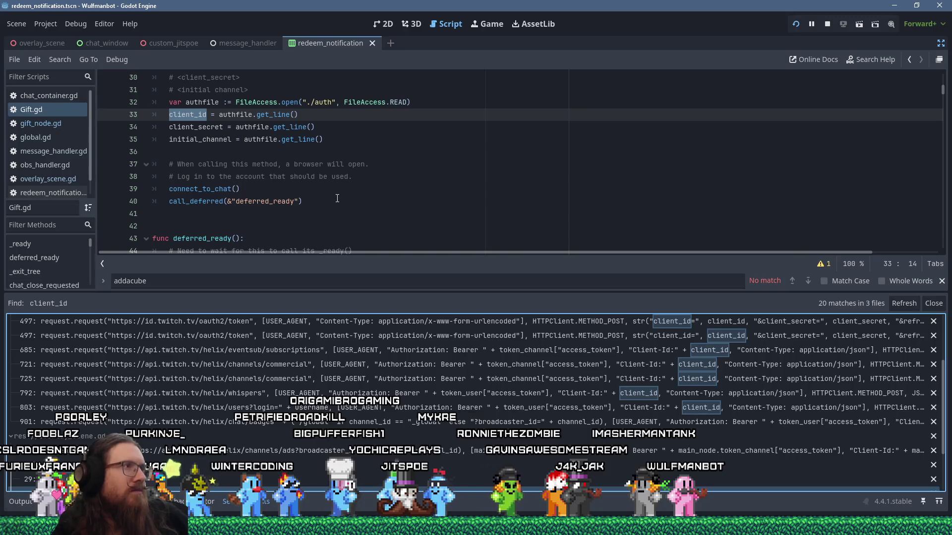
pyautogui.scroll(1, 337, 198)
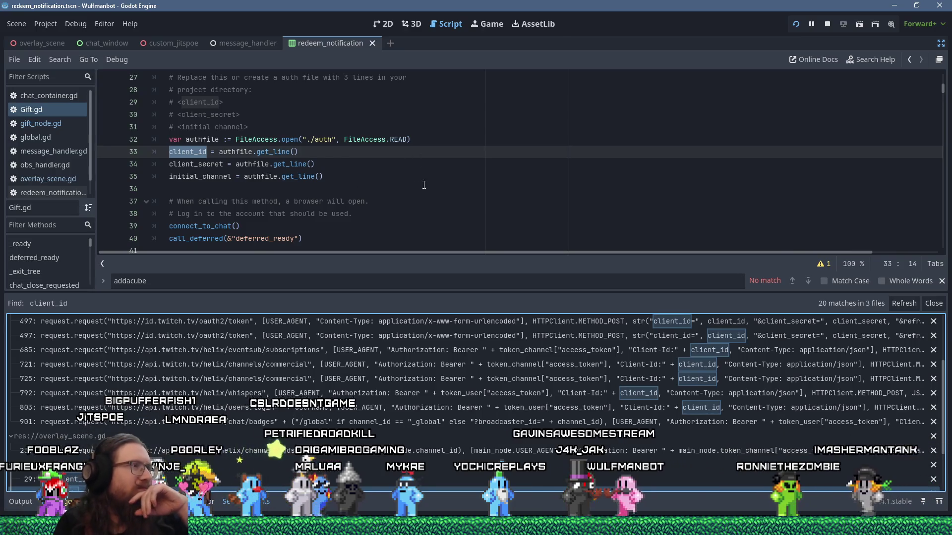
pyautogui.scroll(-3, 421, 367)
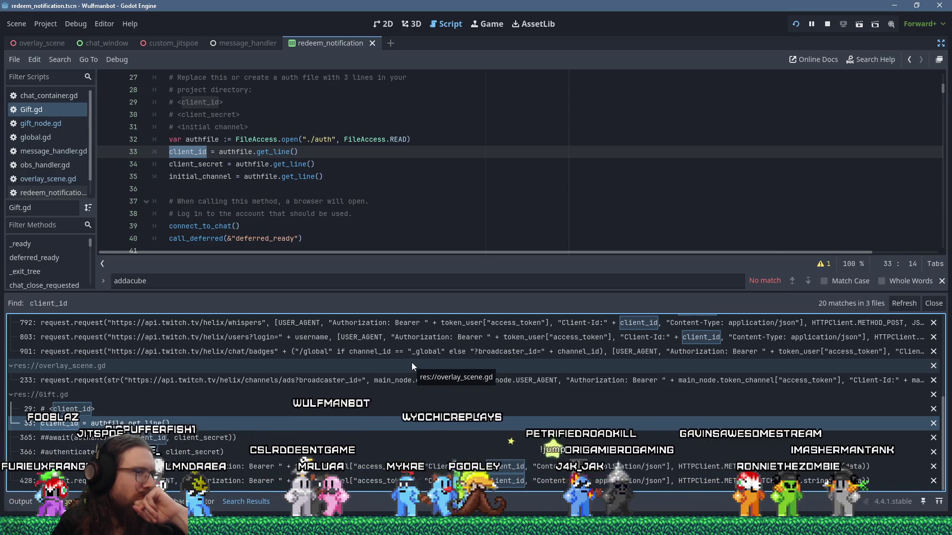
pyautogui.scroll(6, 411, 363)
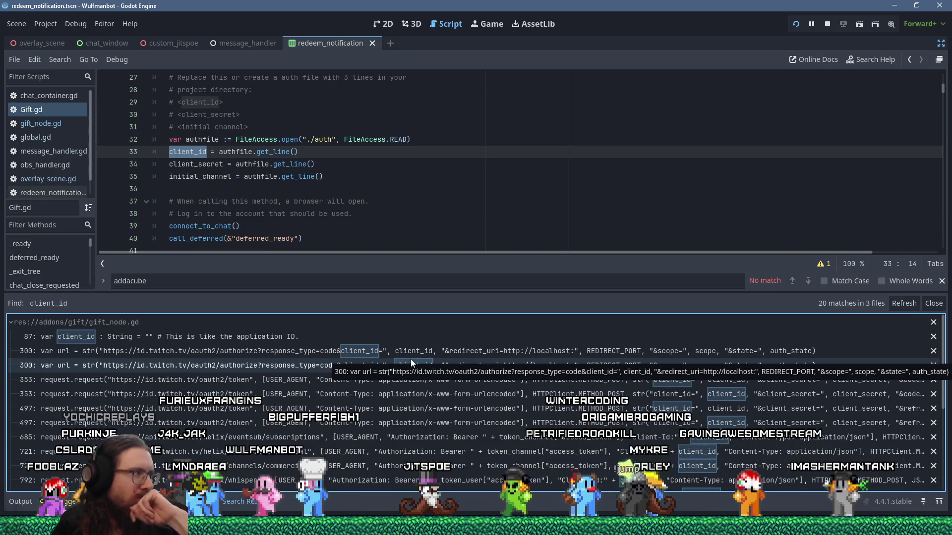
pyautogui.scroll(-1, 410, 361)
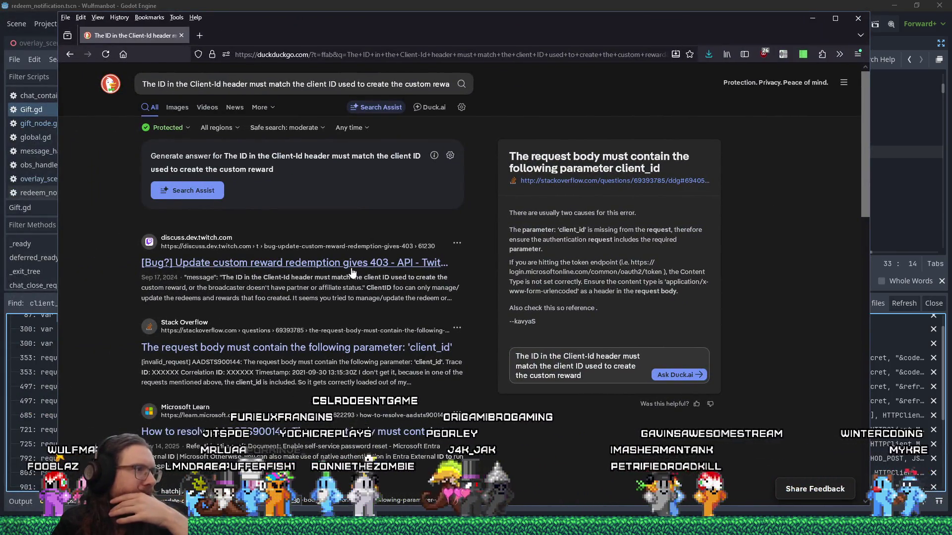
# Read the 'Update custom reward redemption gives 403' forum thread through to its clientID solution
pyautogui.click(351, 270)
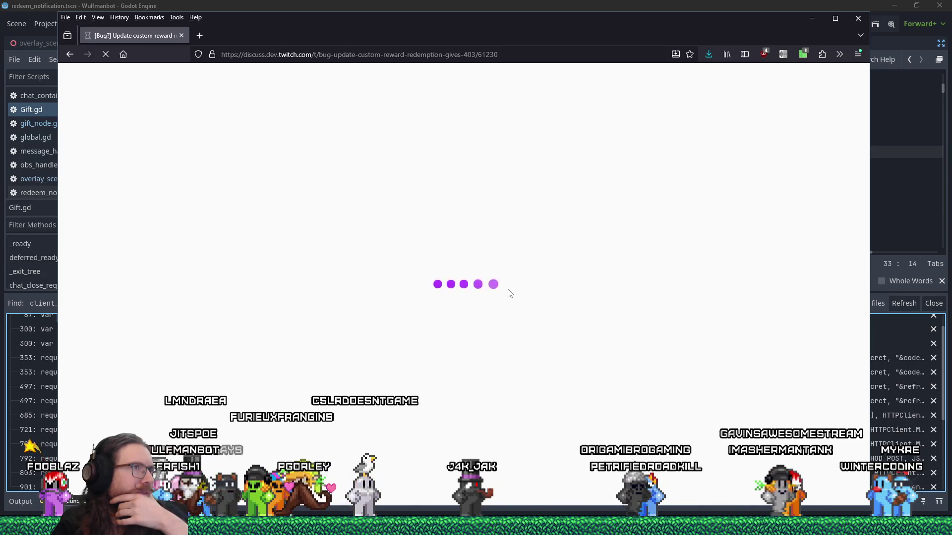
pyautogui.scroll(-5, 508, 289)
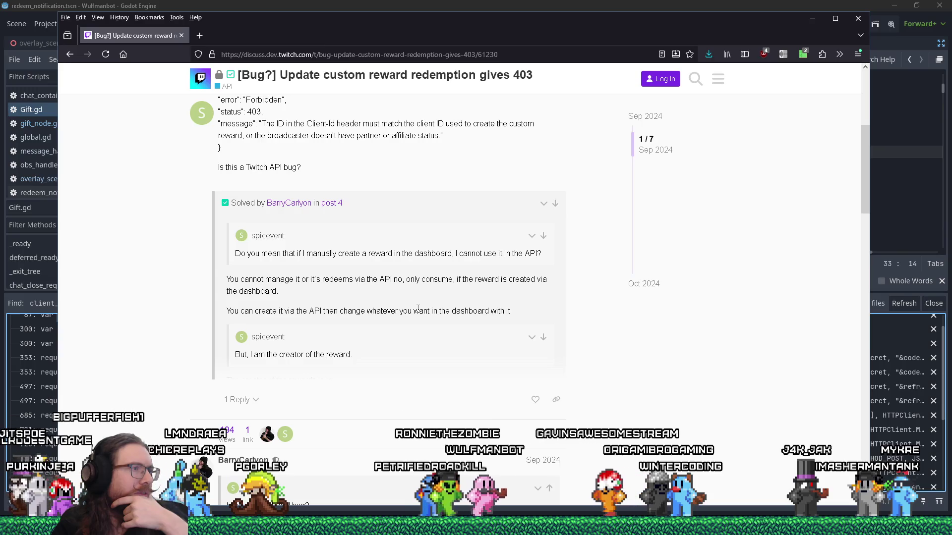
pyautogui.scroll(-2, 418, 310)
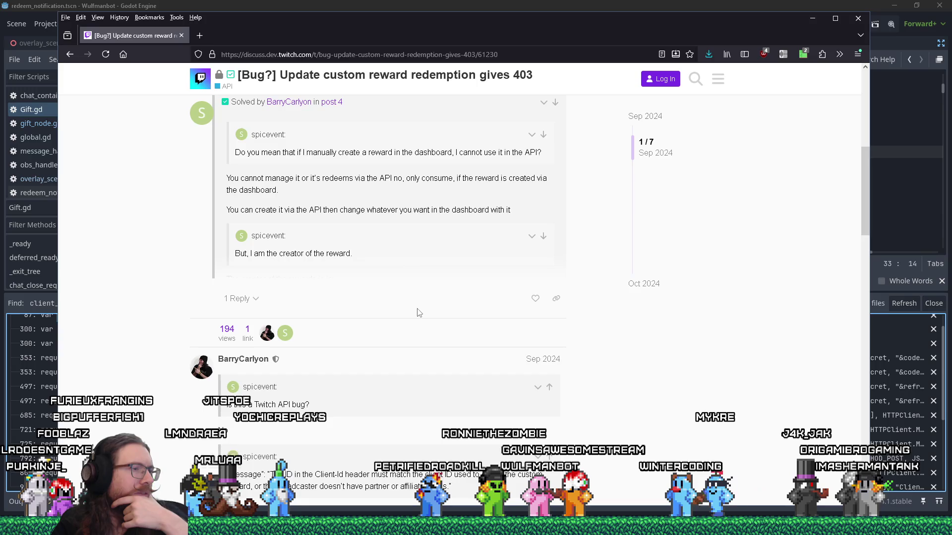
pyautogui.scroll(-2, 418, 312)
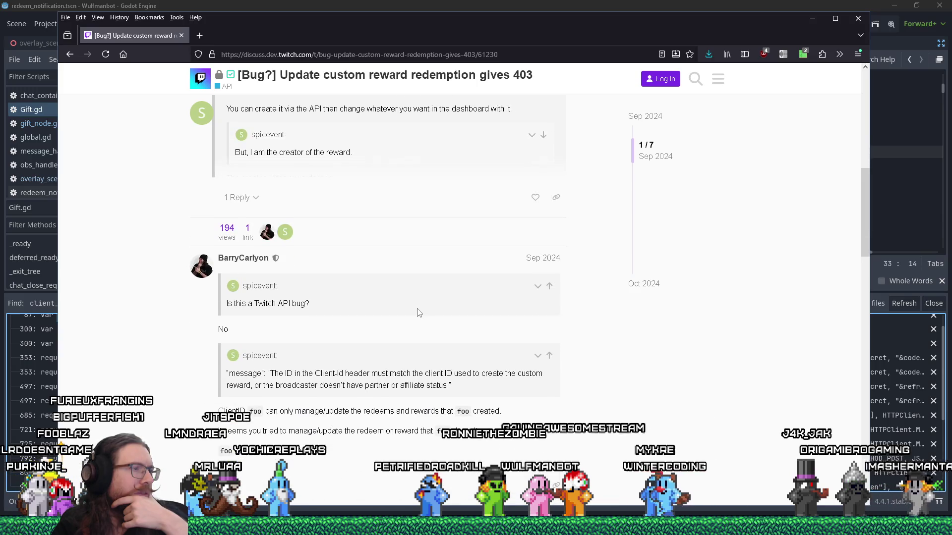
pyautogui.scroll(-2, 418, 313)
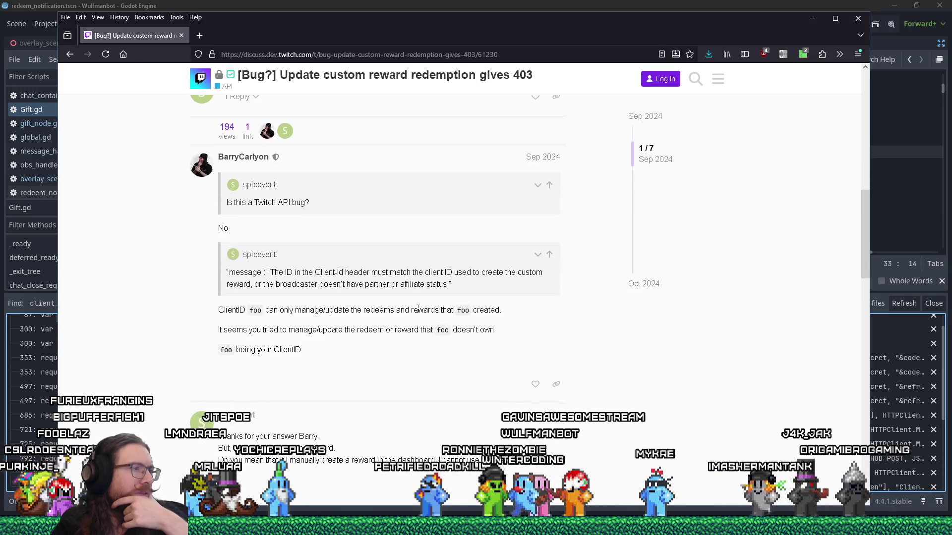
pyautogui.scroll(-2, 418, 309)
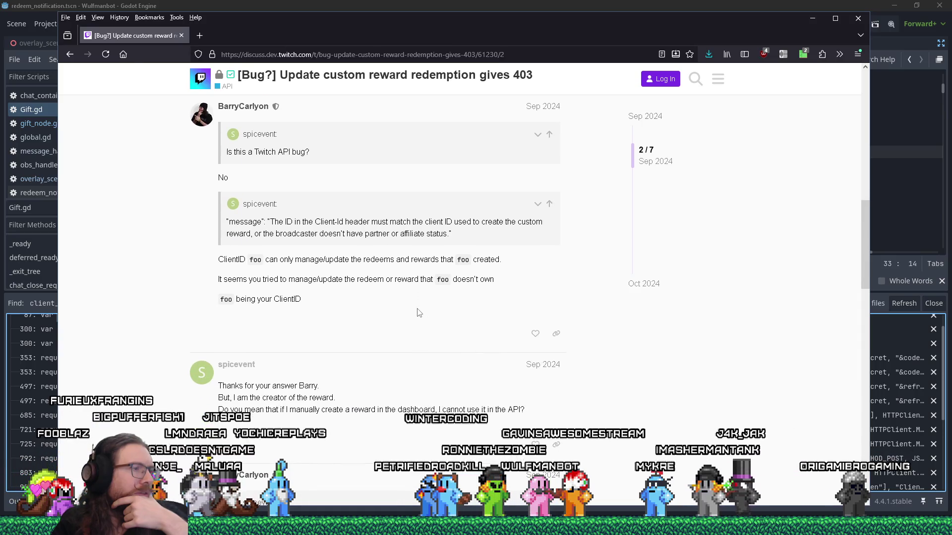
pyautogui.scroll(-2, 418, 312)
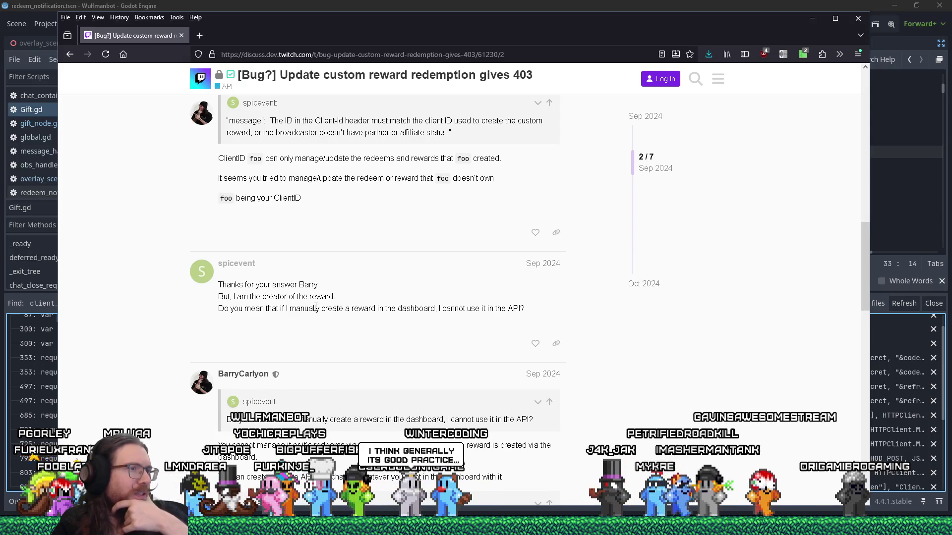
pyautogui.scroll(-1, 315, 306)
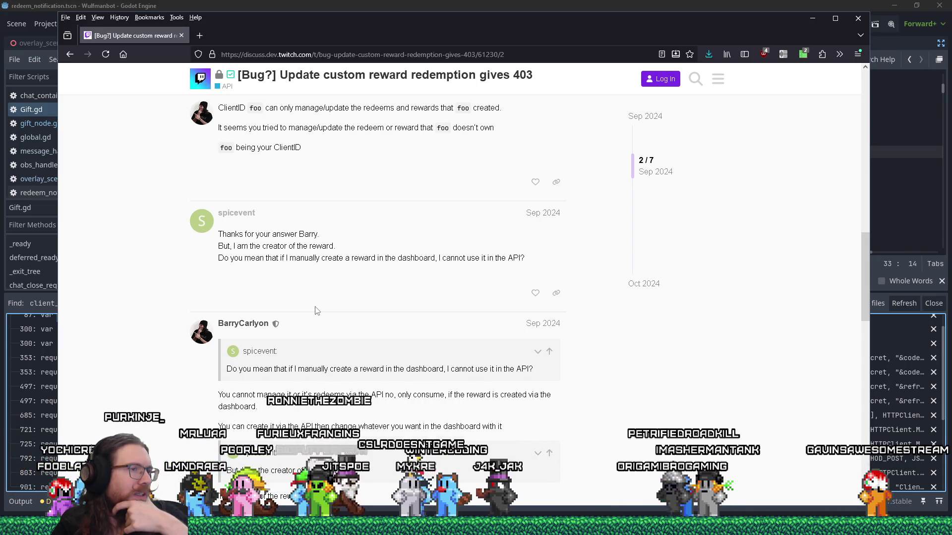
pyautogui.scroll(-3, 316, 310)
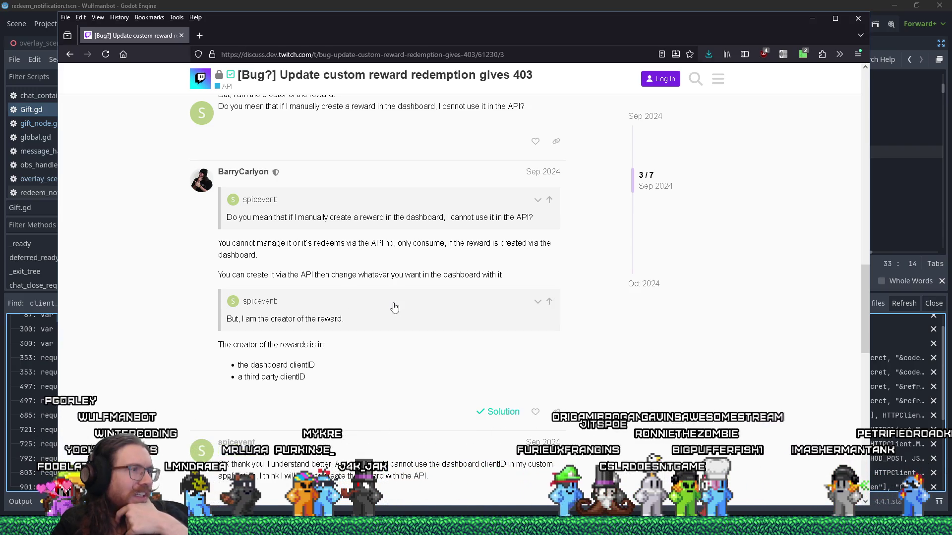
pyautogui.scroll(-2, 395, 307)
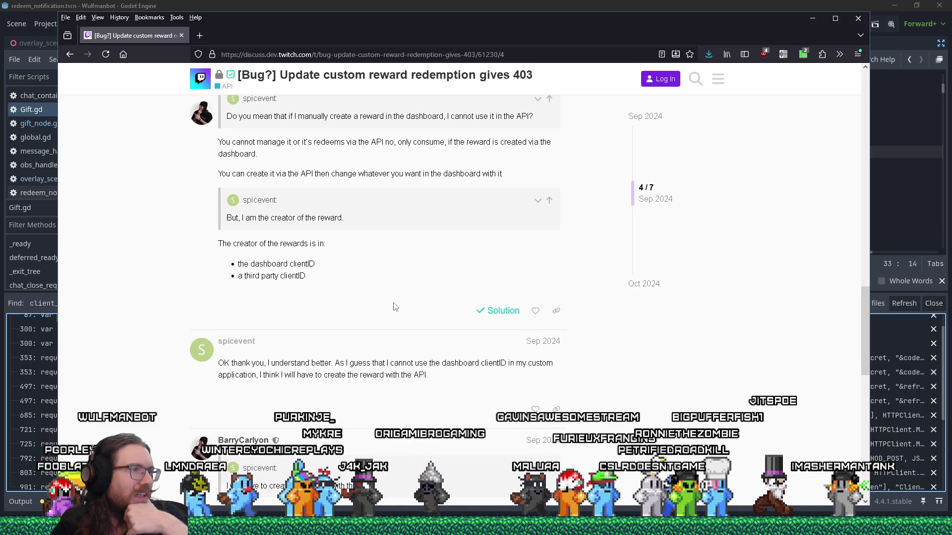
pyautogui.scroll(-1, 395, 307)
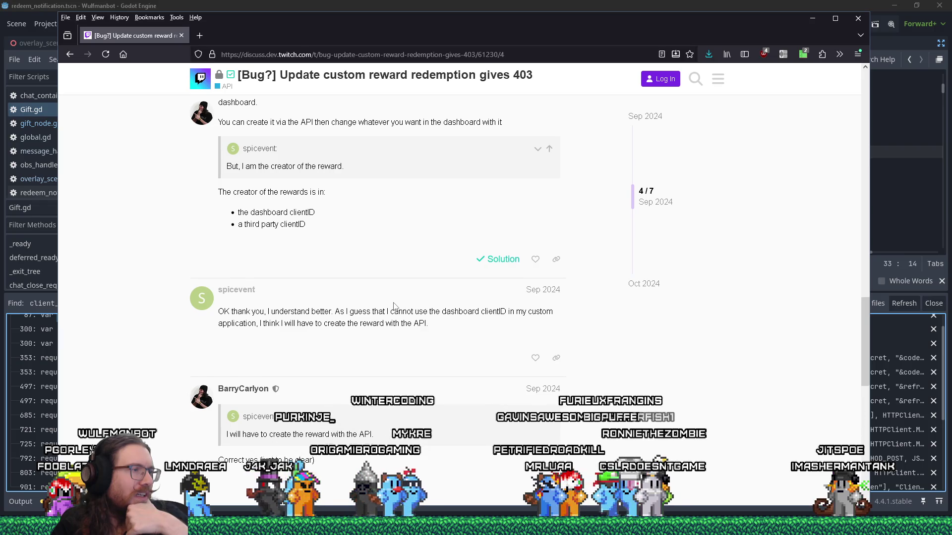
pyautogui.scroll(-2, 394, 306)
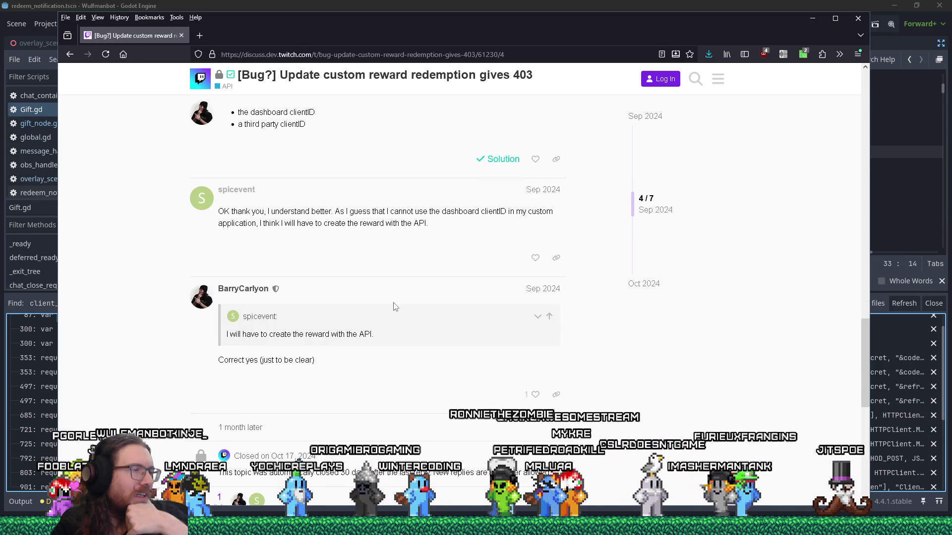
pyautogui.scroll(-5, 395, 306)
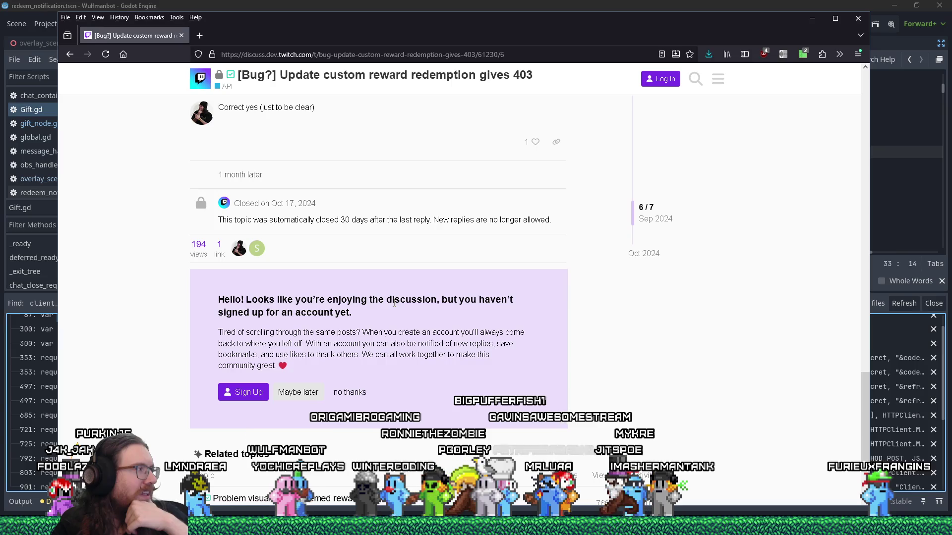
pyautogui.scroll(6, 394, 305)
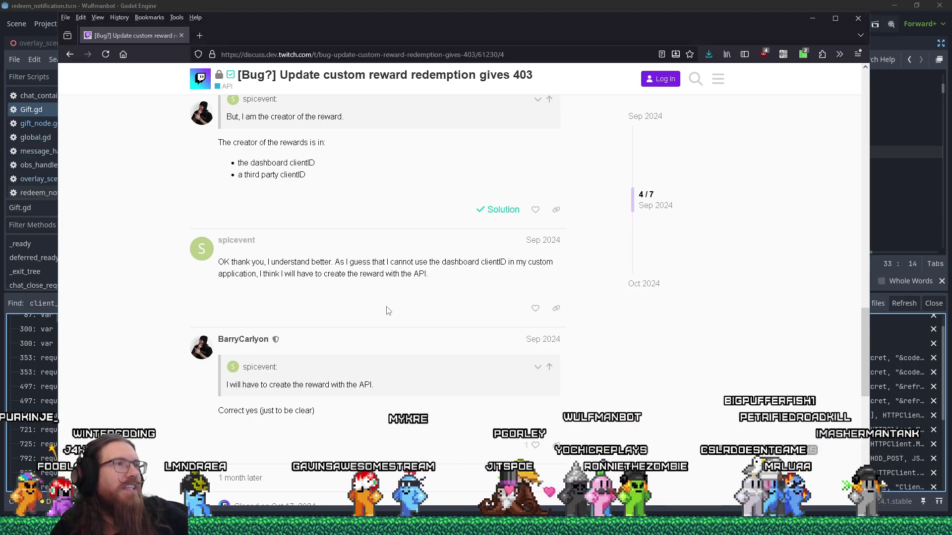
pyautogui.hotkey('alt', 'Tab')
pyautogui.hotkey('alt', 'Tab')
pyautogui.hotkey('alt', 'Tab')
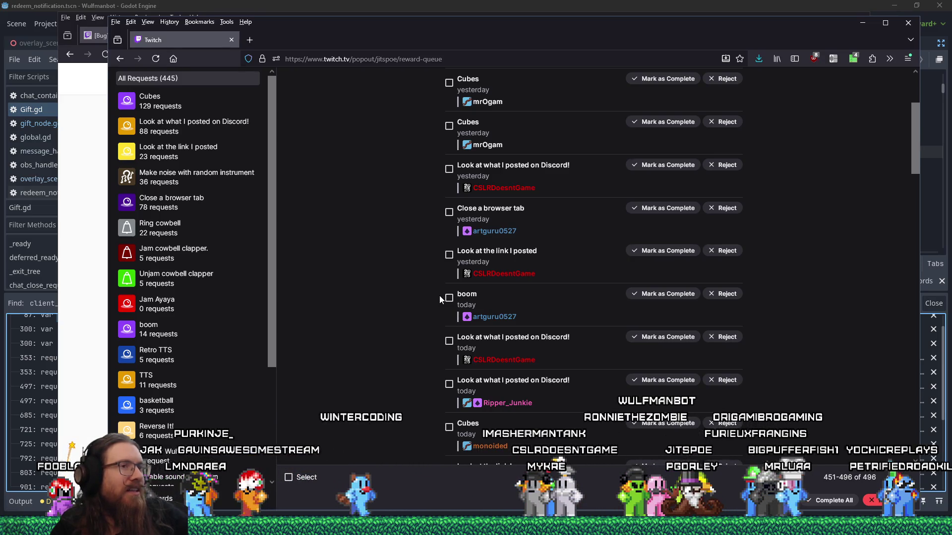
# Scroll the reward queue to the newest Cubes redemptions, then bring the forum thread forward
pyautogui.moveTo(327, 45); pyautogui.dragTo(327, 271)
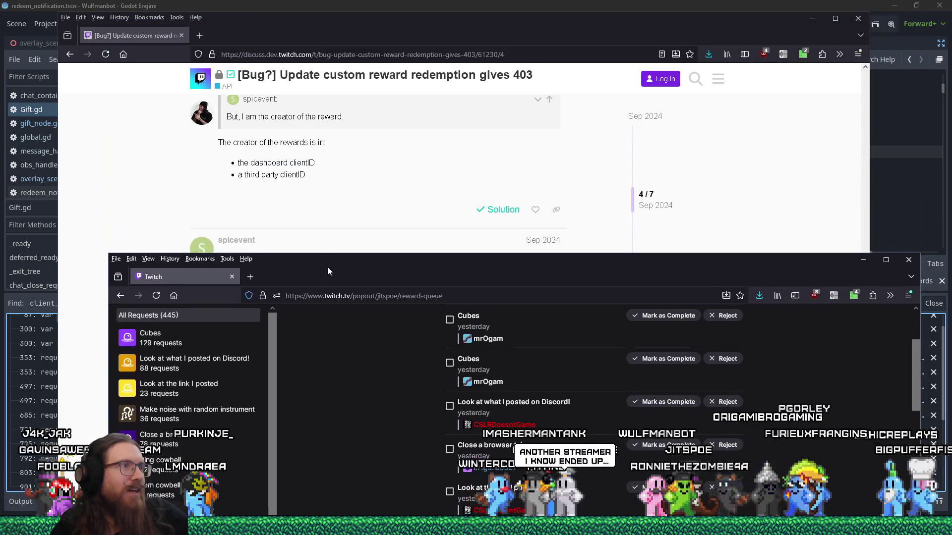
pyautogui.moveTo(393, 289); pyautogui.dragTo(408, 106)
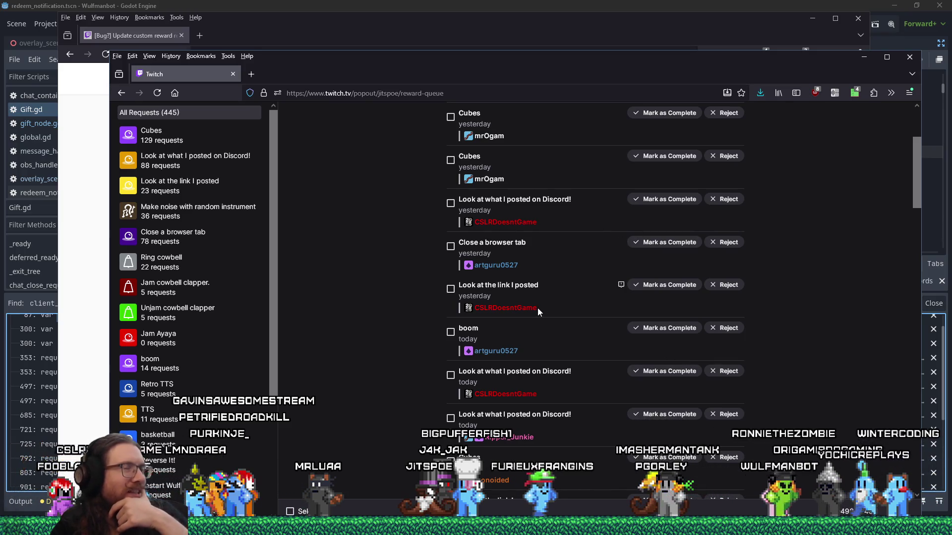
pyautogui.scroll(-15, 537, 307)
pyautogui.scroll(-10, 536, 311)
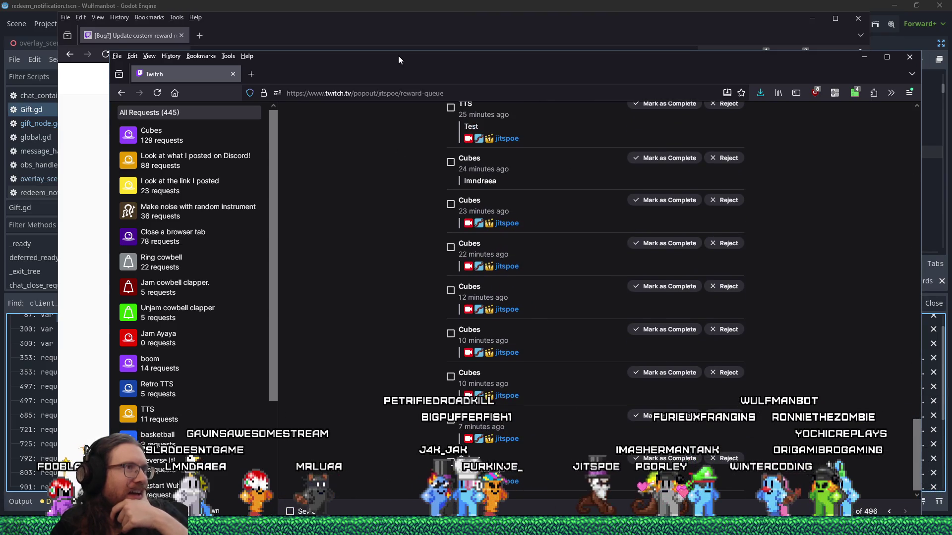
pyautogui.moveTo(398, 56); pyautogui.dragTo(348, 61)
pyautogui.click(345, 30)
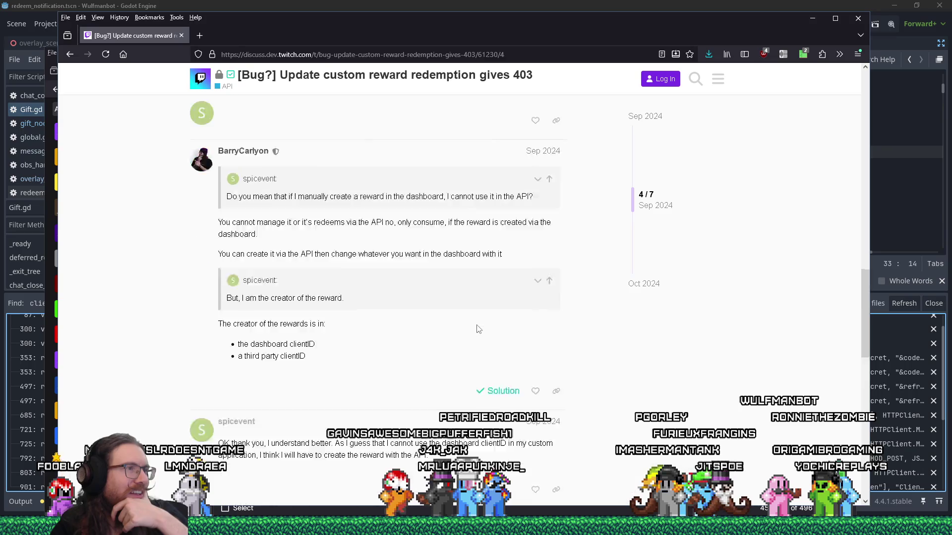
# Back in the Client-Id search results, open the Stack Overflow question on the required 'client_id' parameter
pyautogui.scroll(10, 479, 329)
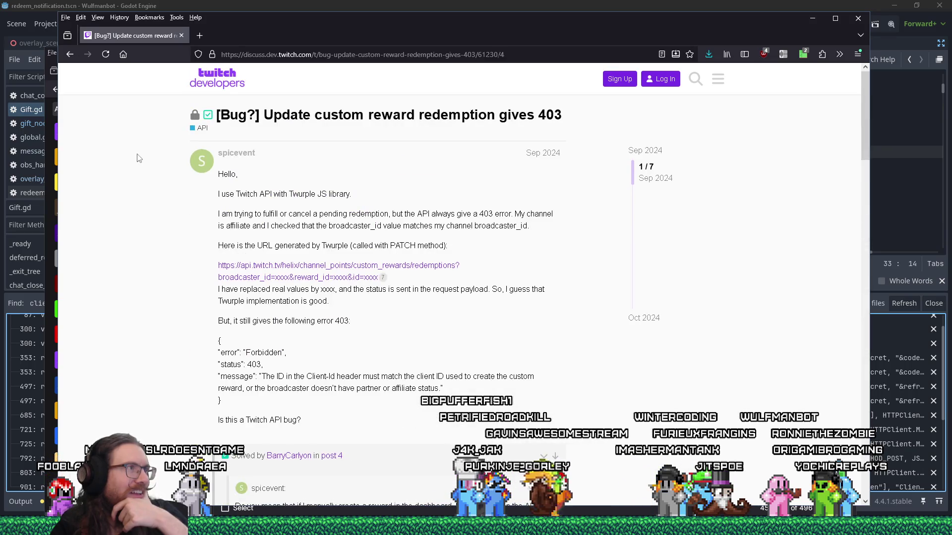
pyautogui.click(71, 57)
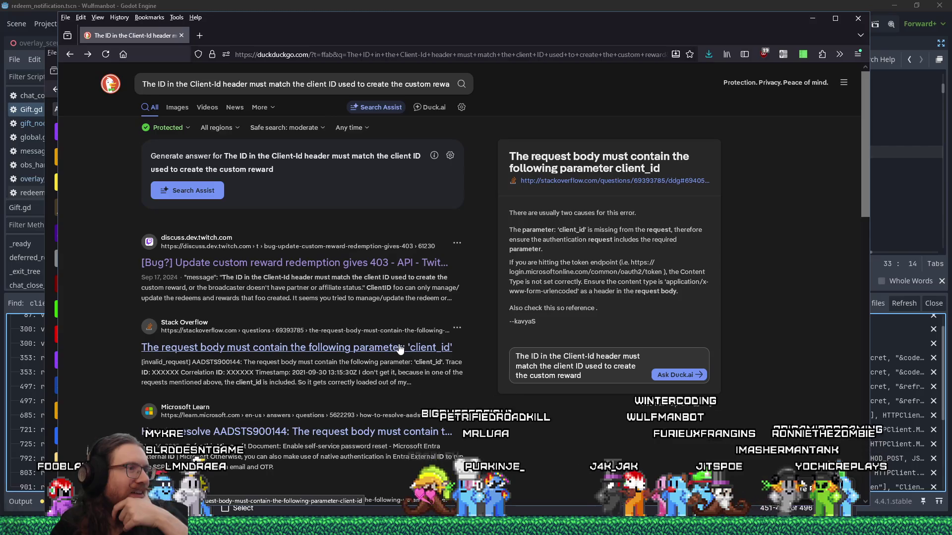
pyautogui.click(442, 354)
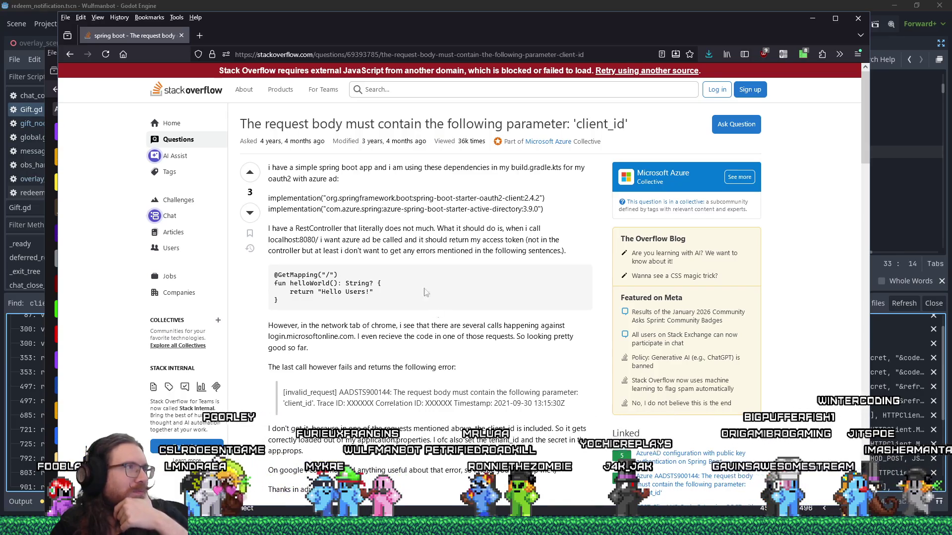
pyautogui.moveTo(385, 35); pyautogui.dragTo(425, 32)
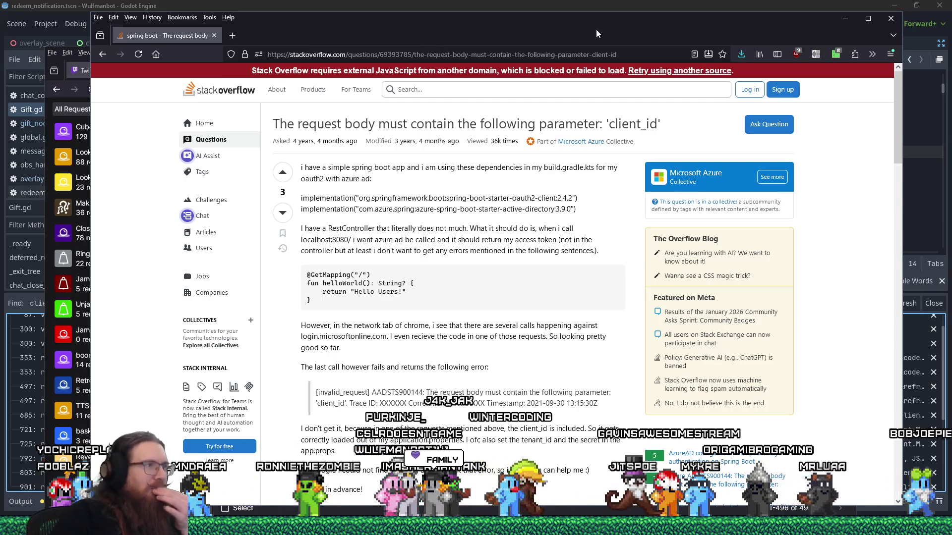
# Open the Twitch forum thread on 403 reward redemption updates, then bring the reward queue forward
pyautogui.click(102, 54)
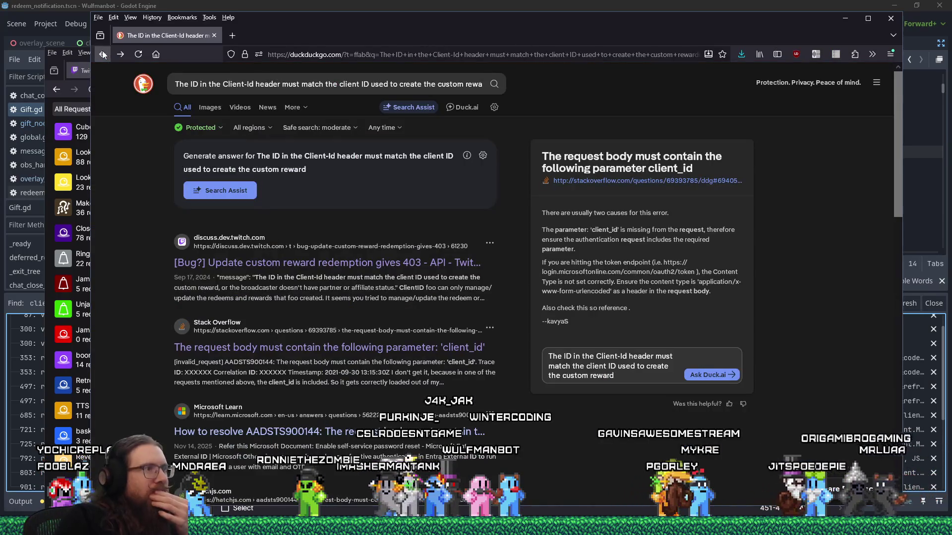
pyautogui.scroll(-2, 381, 308)
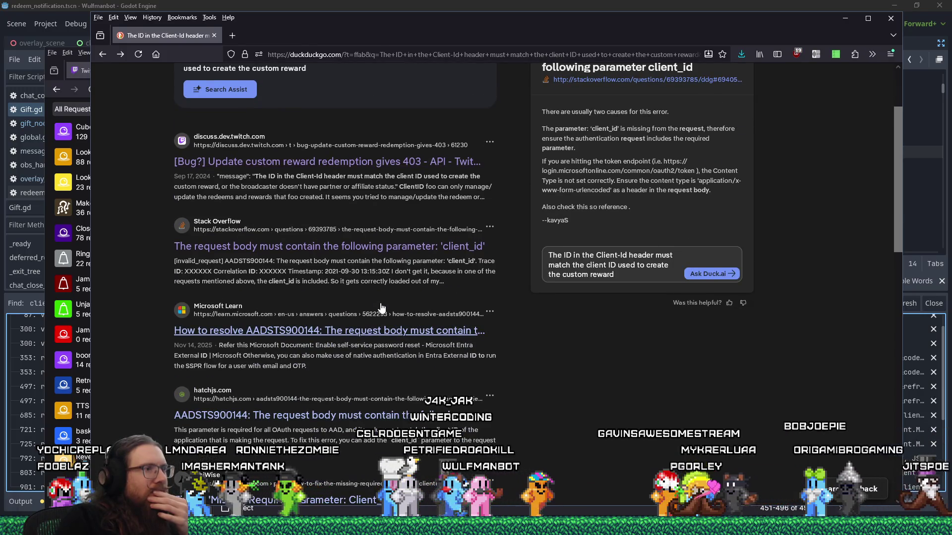
pyautogui.scroll(-1, 380, 307)
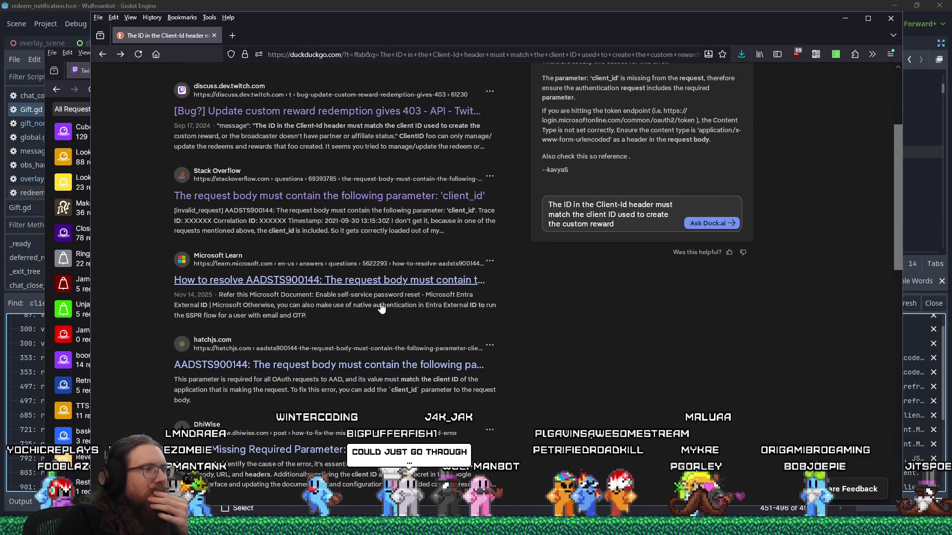
pyautogui.scroll(3, 381, 307)
pyautogui.click(381, 268)
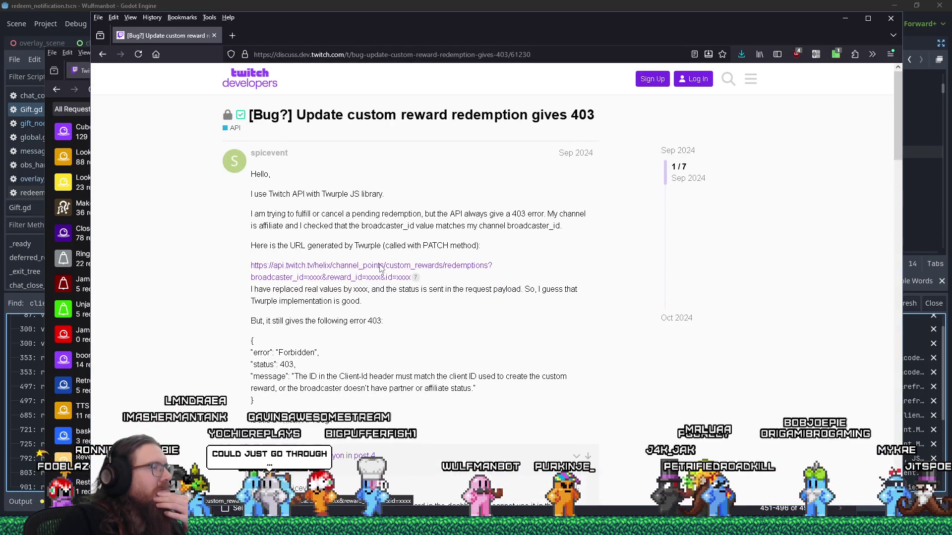
pyautogui.moveTo(287, 27); pyautogui.dragTo(529, 36)
pyautogui.click(285, 69)
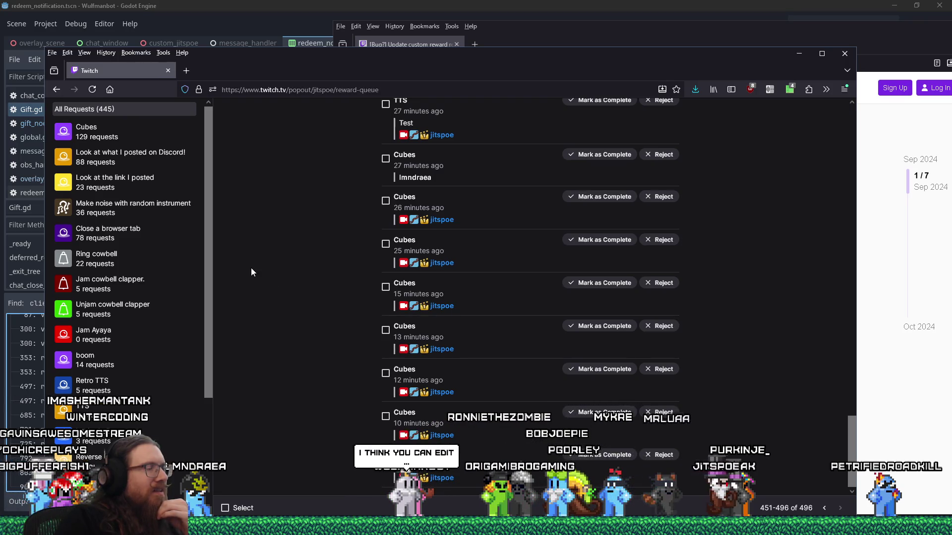
pyautogui.moveTo(210, 276); pyautogui.dragTo(212, 404)
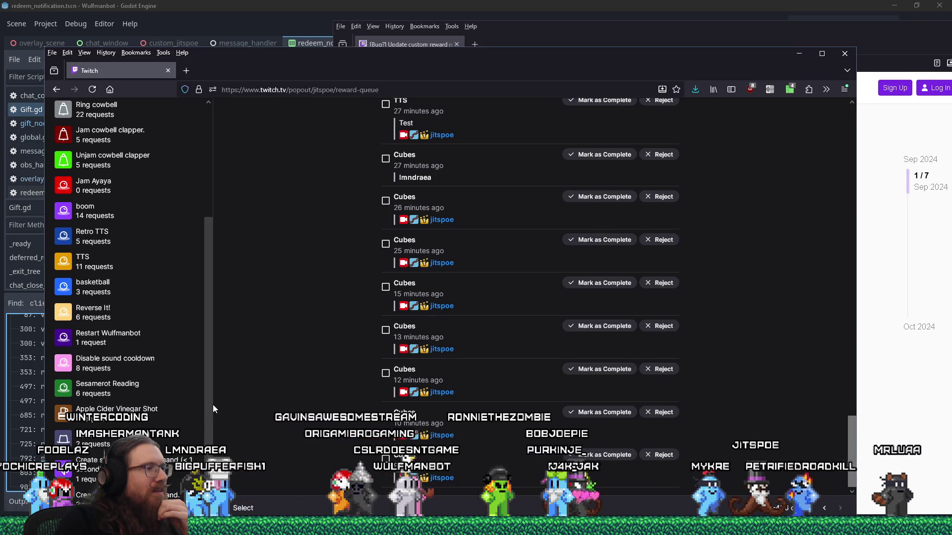
pyautogui.moveTo(212, 404); pyautogui.dragTo(216, 212)
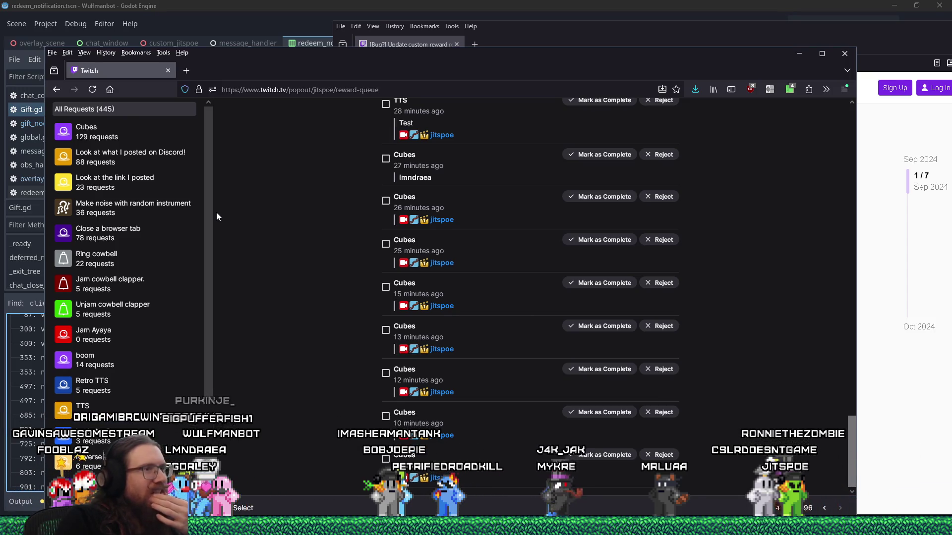
pyautogui.scroll(-3, 216, 212)
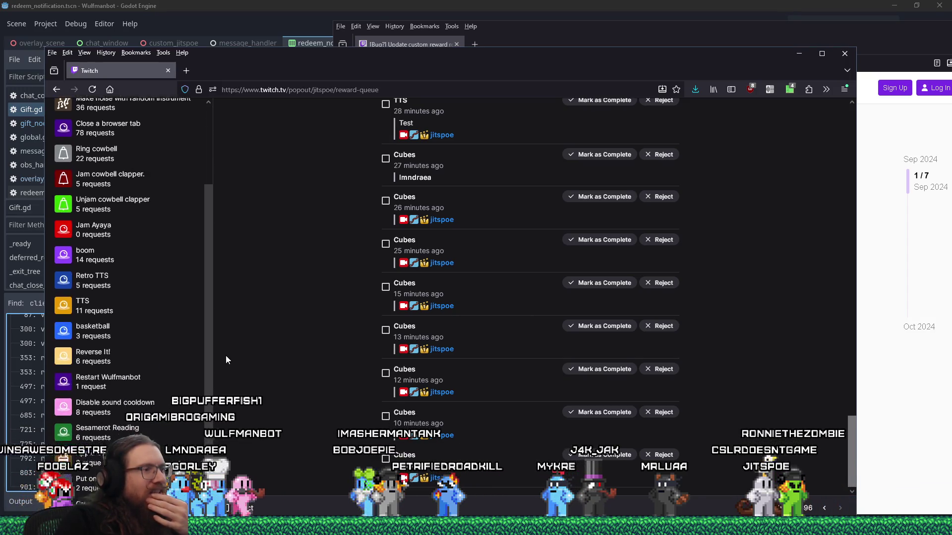
pyautogui.scroll(3, 208, 210)
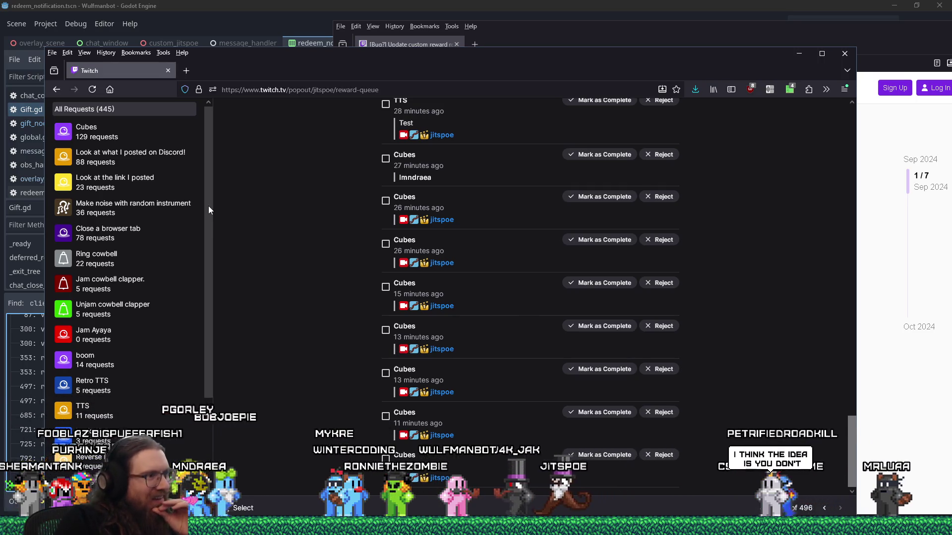
pyautogui.moveTo(208, 206); pyautogui.dragTo(224, 403)
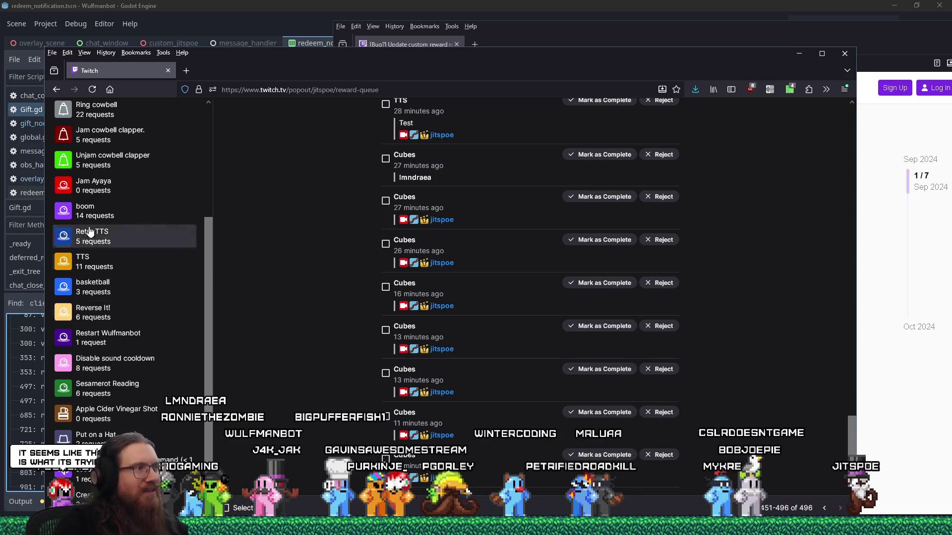
pyautogui.scroll(1, 183, 377)
pyautogui.scroll(5, 184, 377)
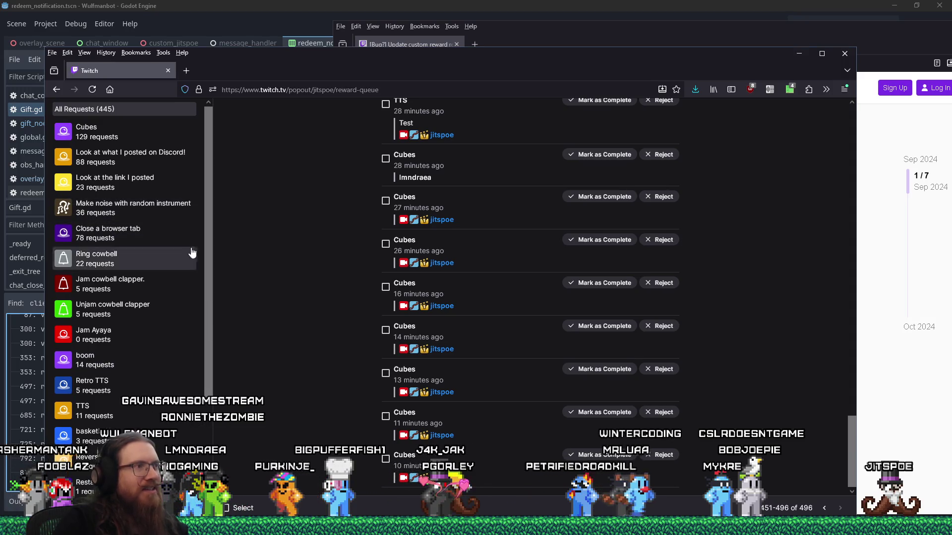
pyautogui.moveTo(208, 253); pyautogui.dragTo(214, 389)
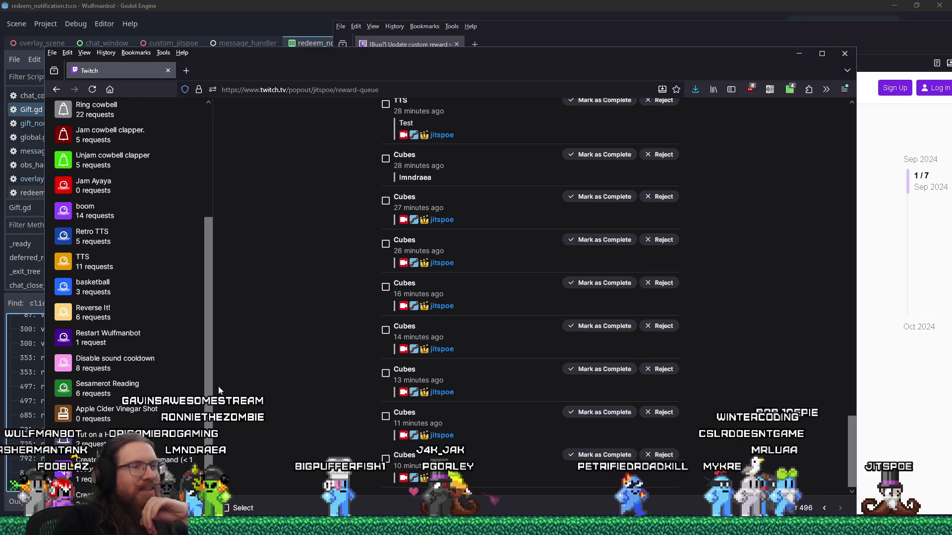
pyautogui.scroll(15, 538, 300)
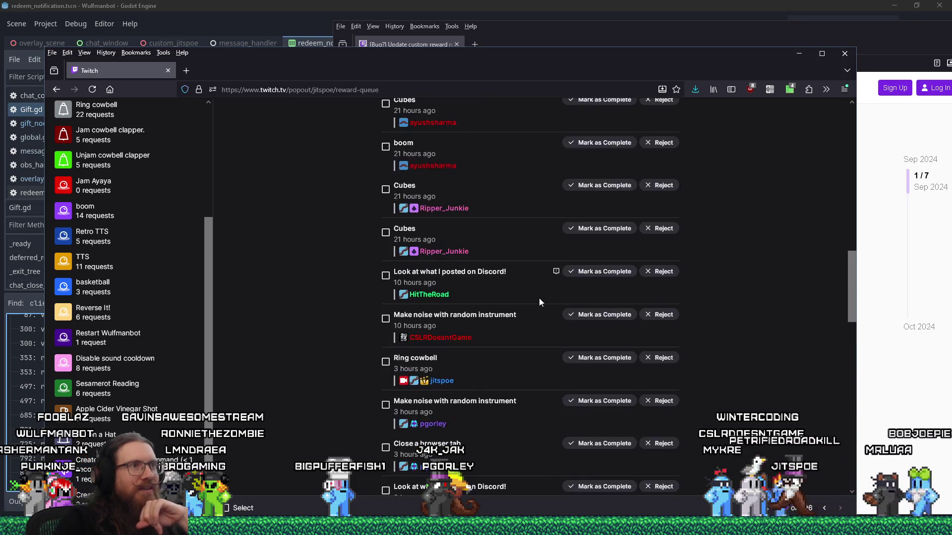
pyautogui.scroll(3, 540, 299)
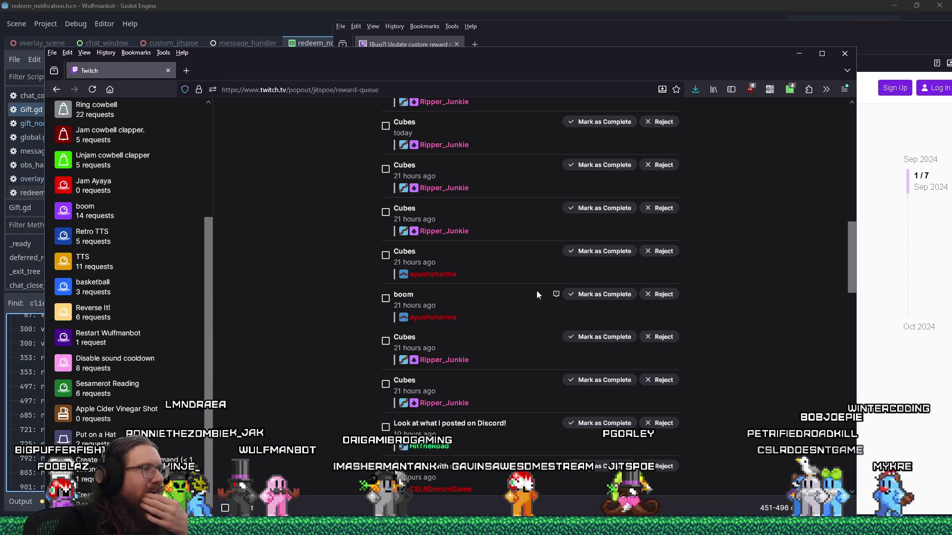
pyautogui.moveTo(502, 60); pyautogui.dragTo(499, 25)
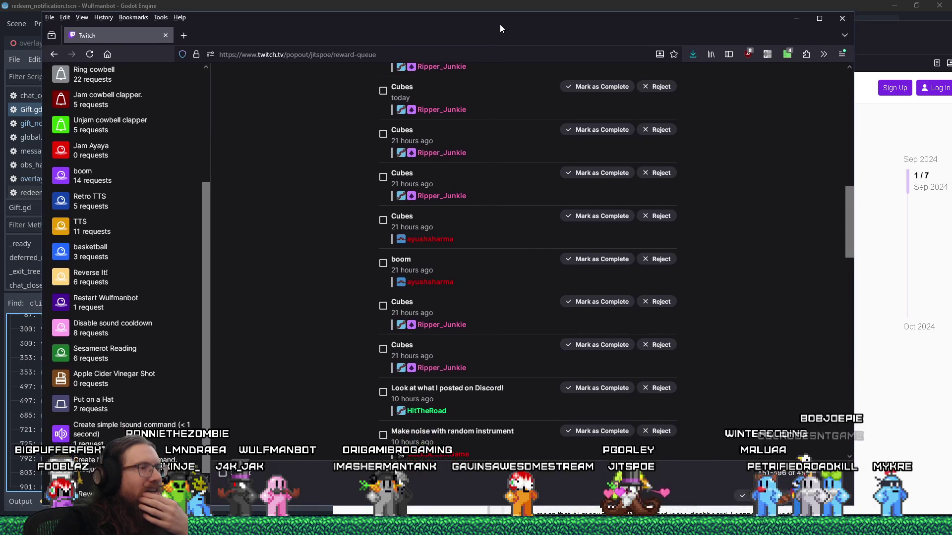
# Clear the two newest Cubes redemptions, leaving 494 requests in the reward queue
pyautogui.scroll(-15, 670, 403)
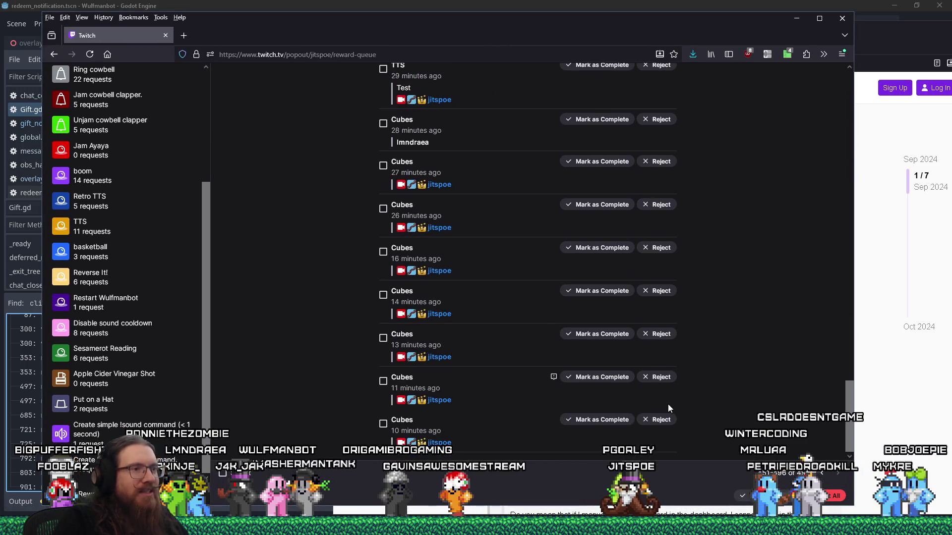
pyautogui.click(602, 420)
pyautogui.click(600, 406)
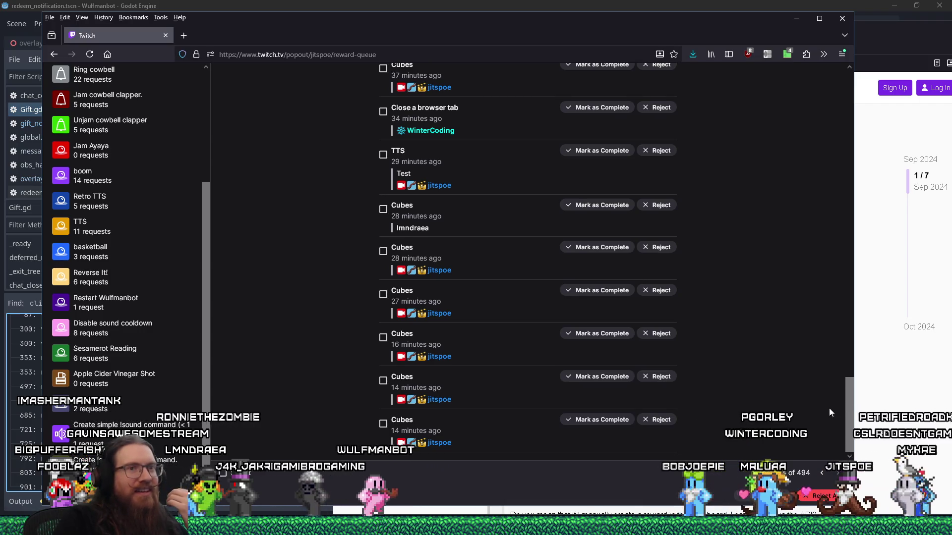
pyautogui.moveTo(843, 417); pyautogui.dragTo(811, 100)
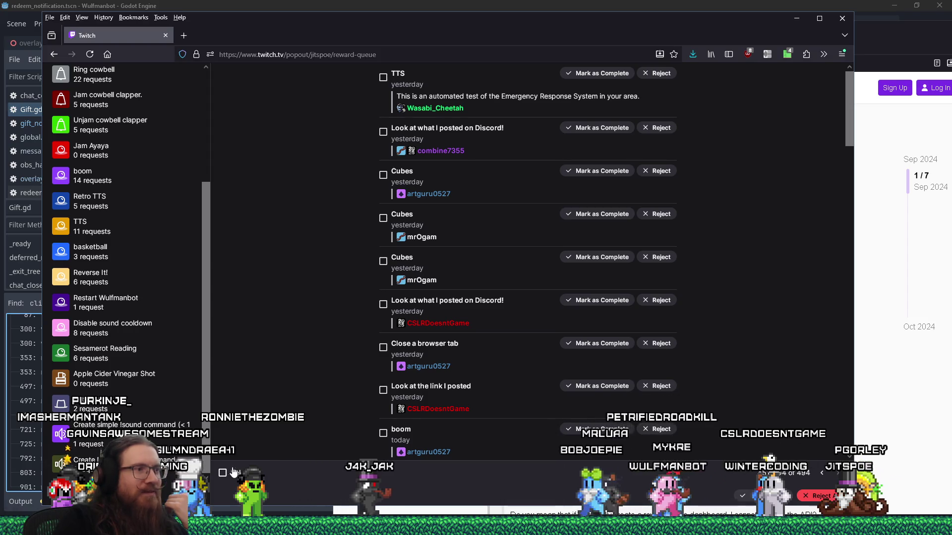
pyautogui.scroll(-7, 306, 382)
pyautogui.scroll(-10, 305, 382)
pyautogui.moveTo(838, 272); pyautogui.dragTo(837, 69)
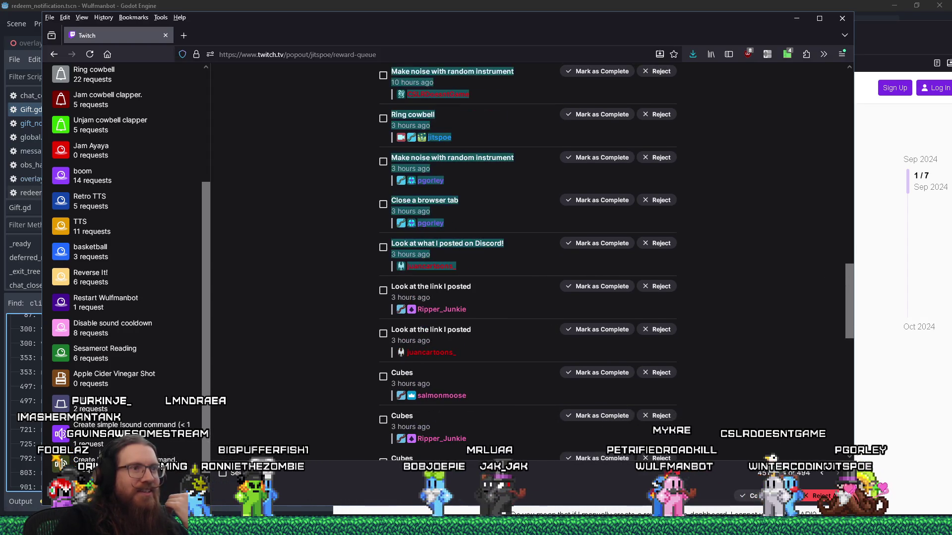
pyautogui.moveTo(843, 326)
pyautogui.mouseDown()
pyautogui.moveTo(832, 389)
pyautogui.moveTo(814, 423)
pyautogui.mouseUp()
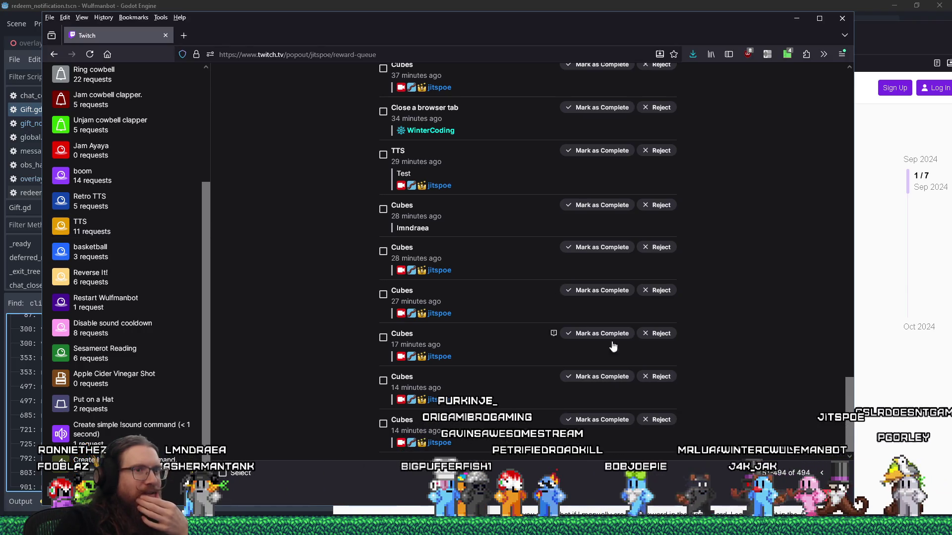
pyautogui.moveTo(849, 402)
pyautogui.mouseDown()
pyautogui.moveTo(844, 98)
pyautogui.moveTo(865, 453)
pyautogui.mouseUp()
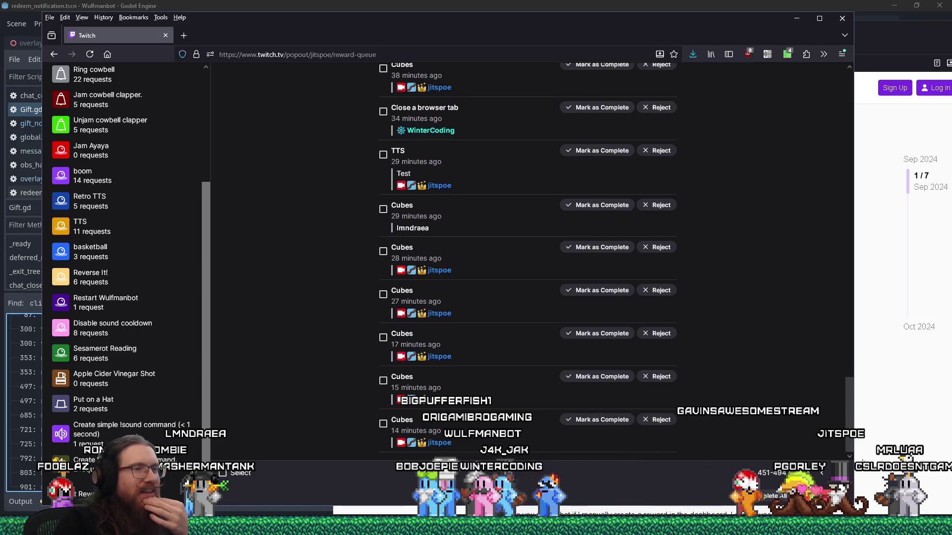
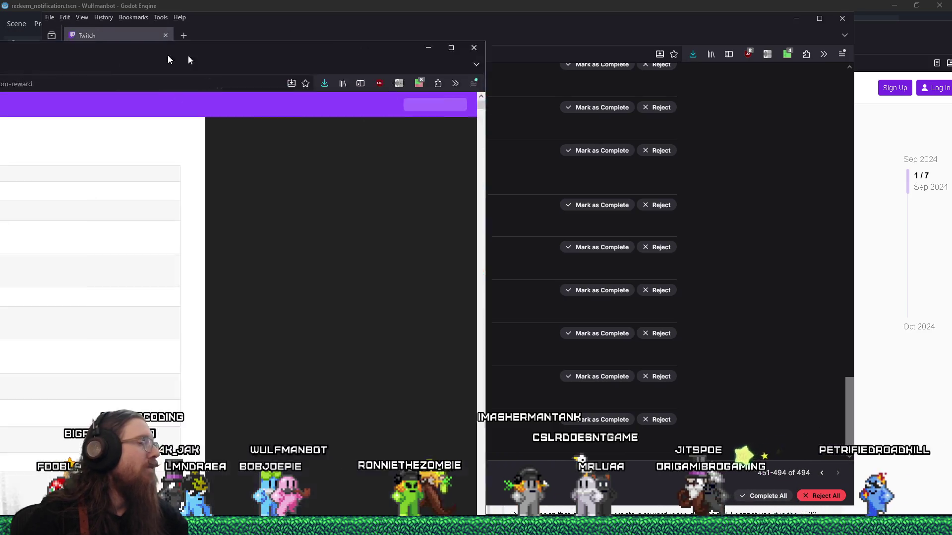
# Move the docs window over the queue, read the Update Custom Reward reference, then close it
pyautogui.moveTo(176, 22)
pyautogui.mouseDown()
pyautogui.moveTo(545, 27)
pyautogui.moveTo(570, 14)
pyautogui.mouseUp()
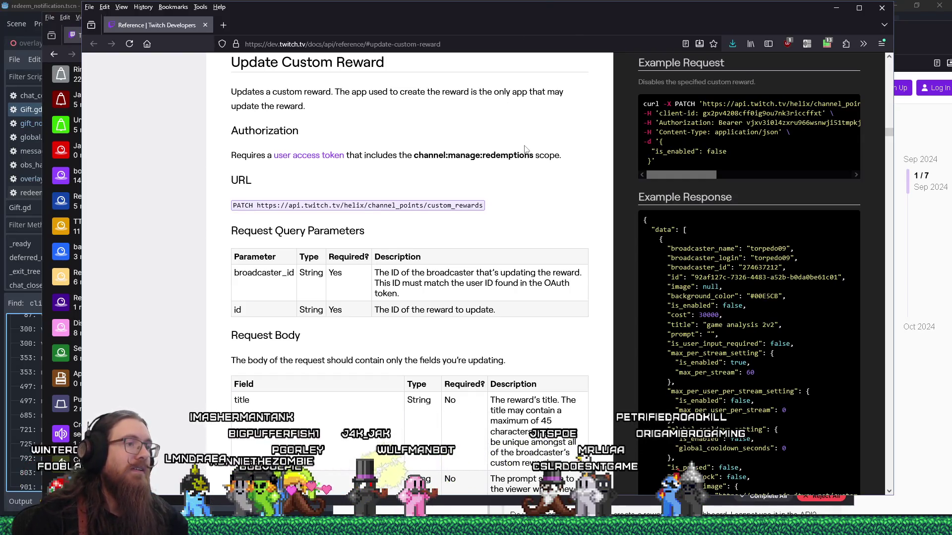
pyautogui.scroll(-3, 525, 149)
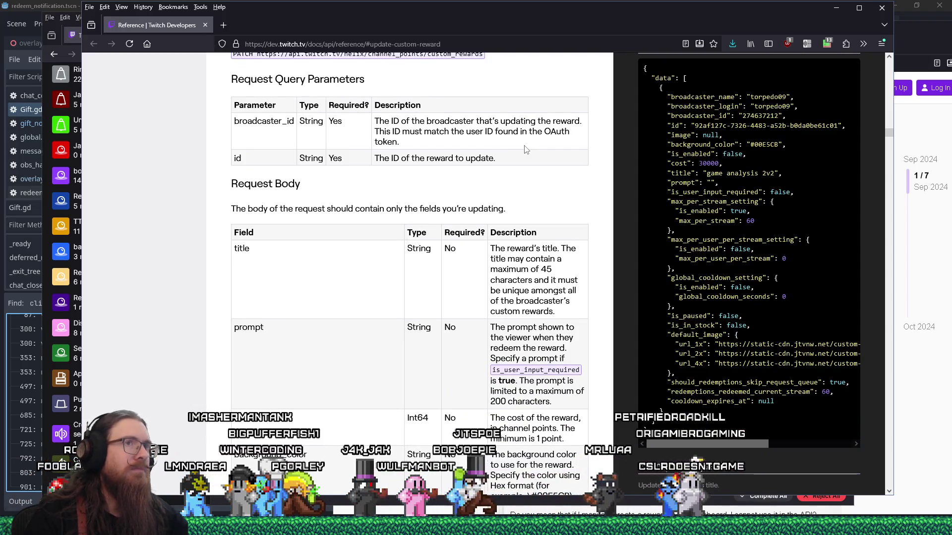
pyautogui.scroll(3, 526, 149)
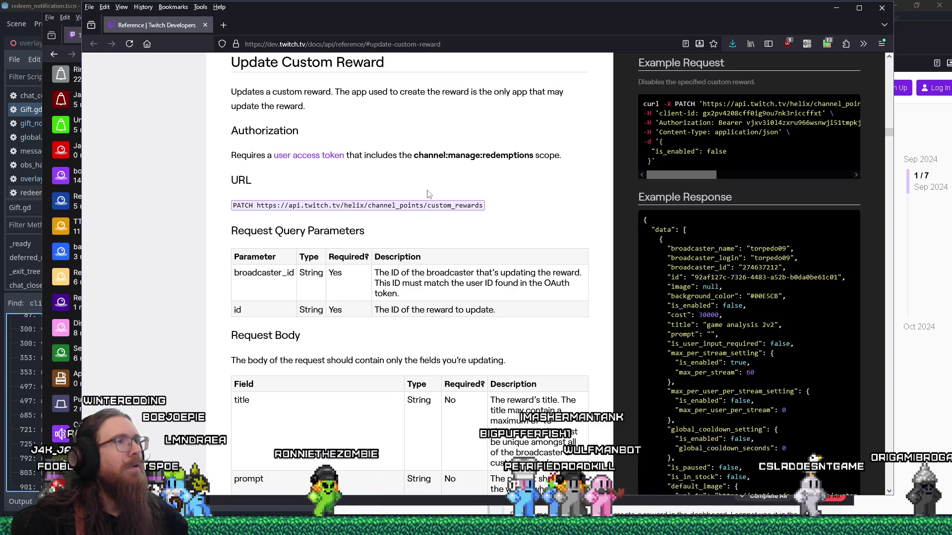
pyautogui.scroll(-2, 428, 193)
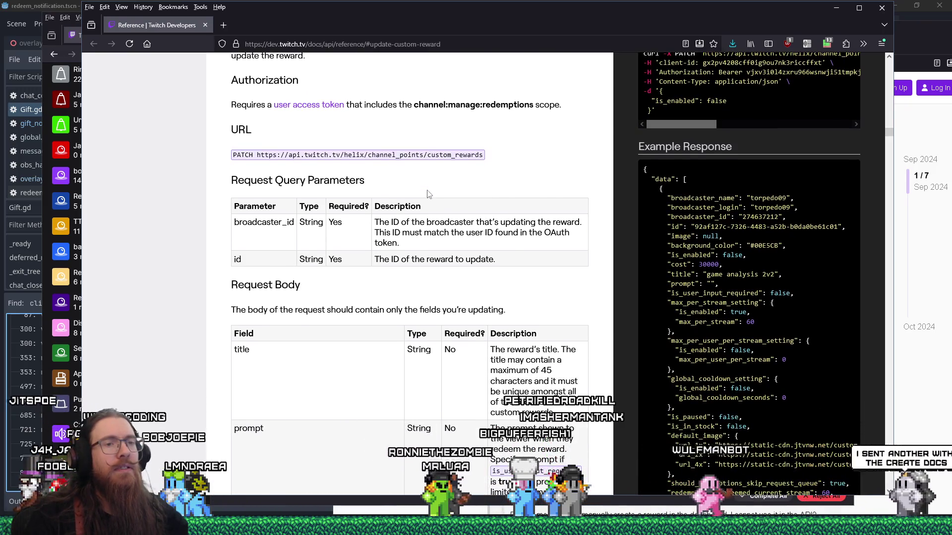
pyautogui.scroll(-2, 428, 193)
pyautogui.scroll(-1, 428, 194)
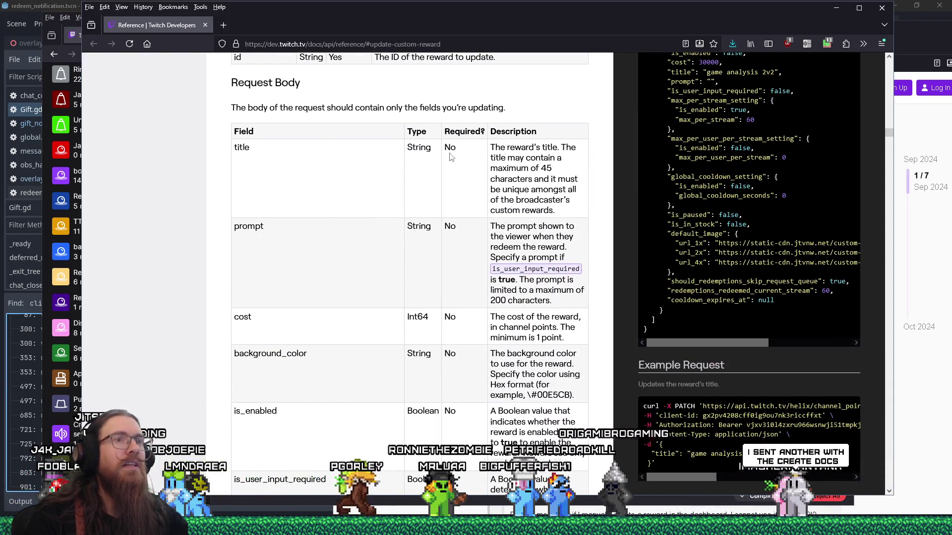
pyautogui.scroll(-13, 451, 157)
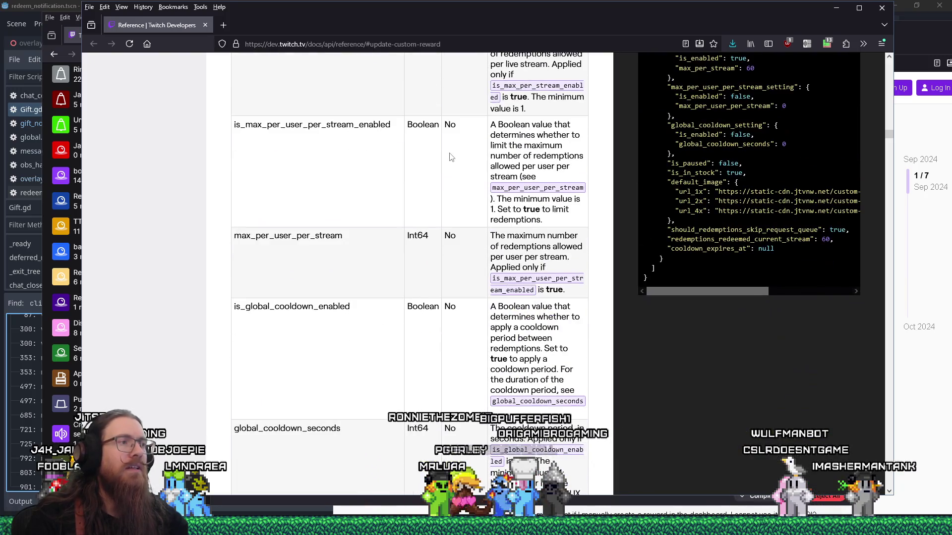
pyautogui.scroll(-12, 451, 156)
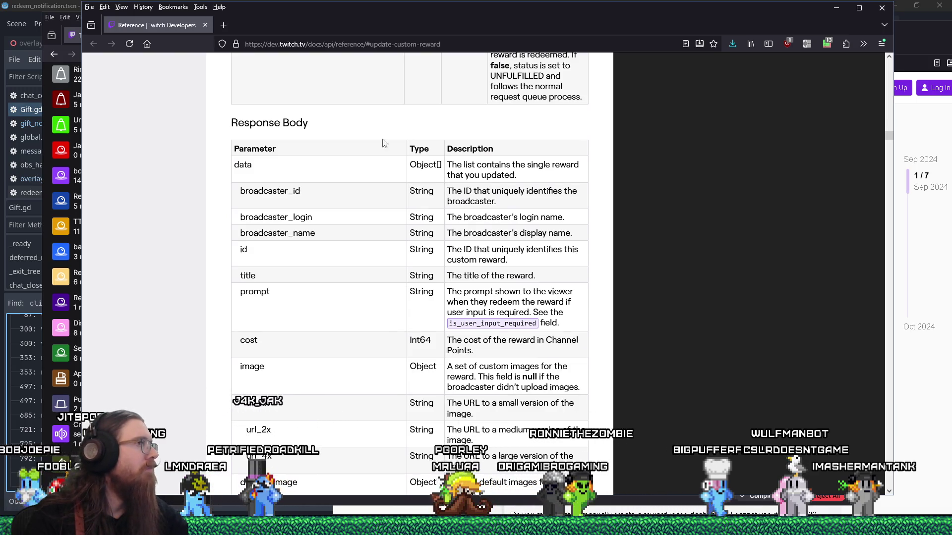
pyautogui.click(206, 24)
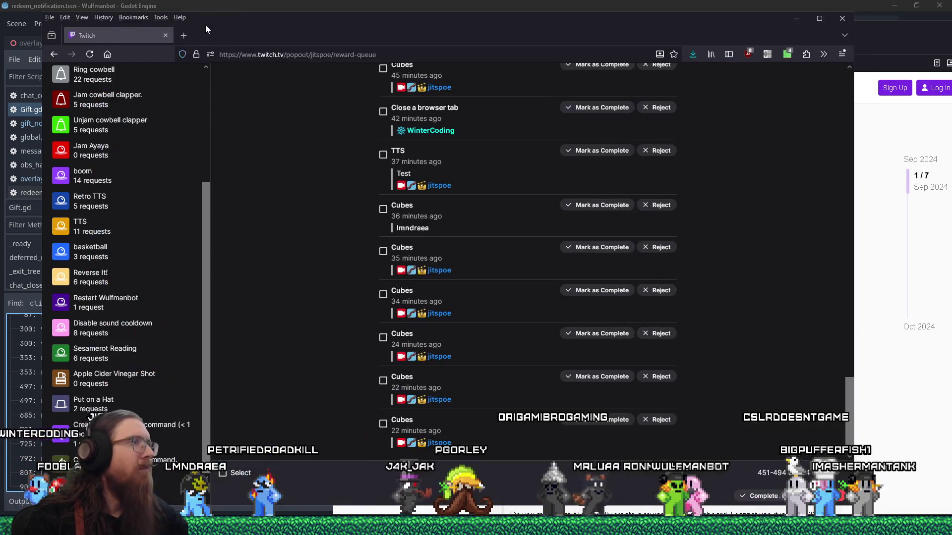
# Read the solved replies on the custom reward 403 error forum thread, then close it
pyautogui.click(875, 44)
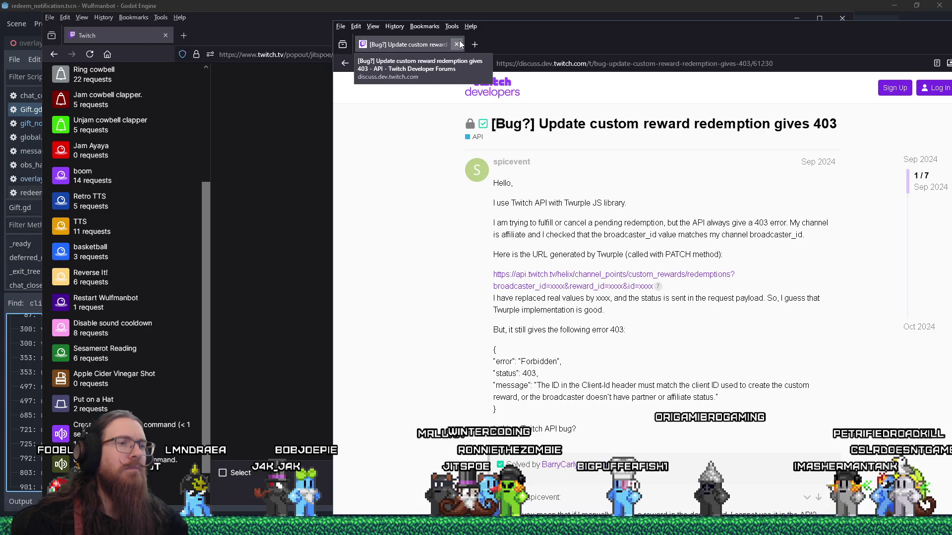
pyautogui.scroll(-4, 448, 209)
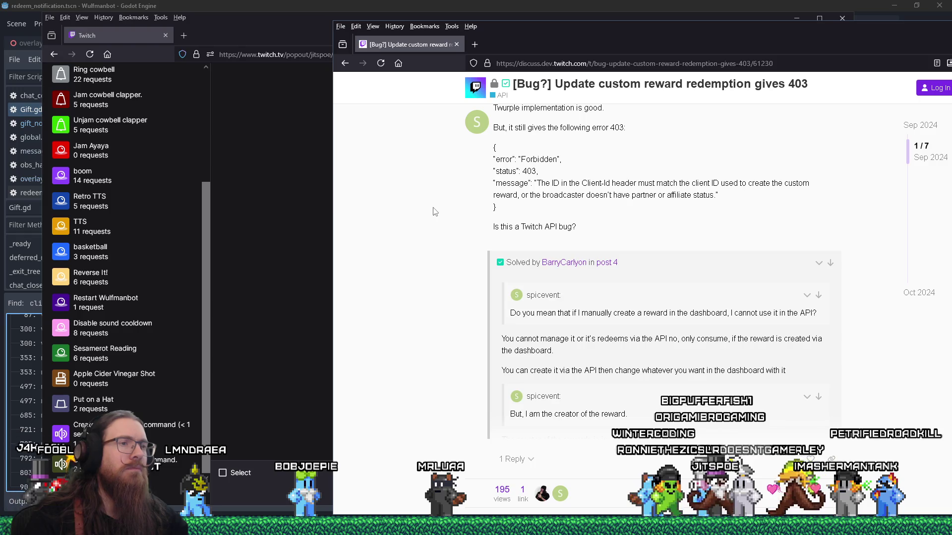
pyautogui.click(456, 44)
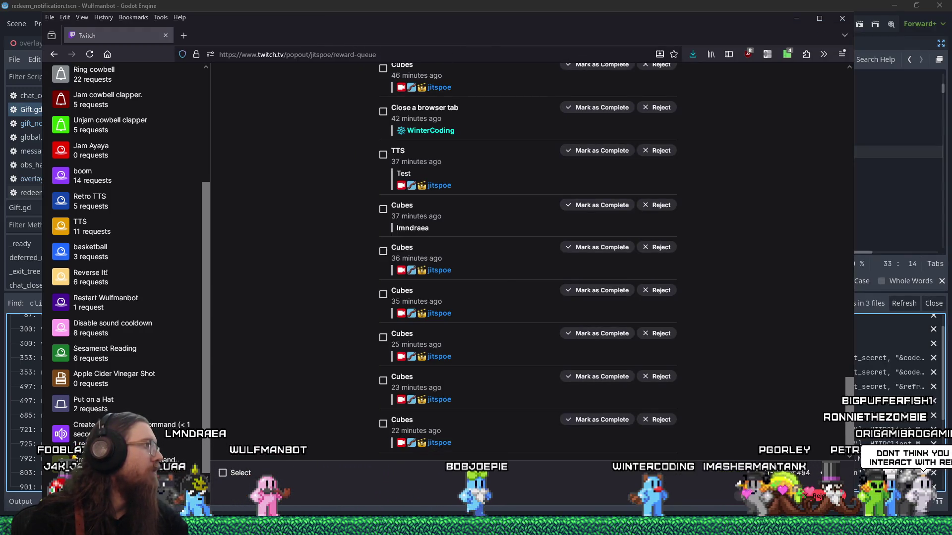
pyautogui.hotkey('alt', 'Tab')
pyautogui.moveTo(594, 4); pyautogui.dragTo(585, 9)
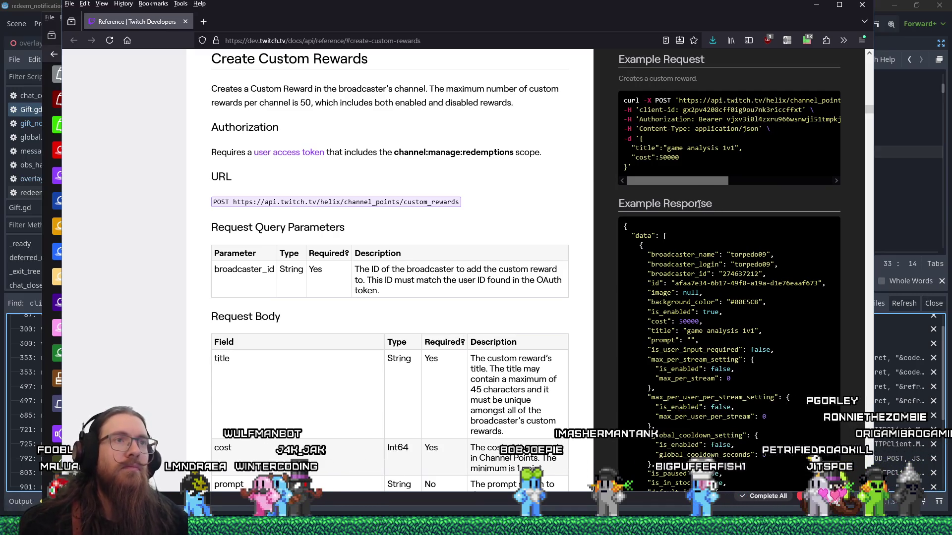
pyautogui.moveTo(695, 178)
pyautogui.mouseDown()
pyautogui.moveTo(790, 186)
pyautogui.moveTo(688, 171)
pyautogui.mouseUp()
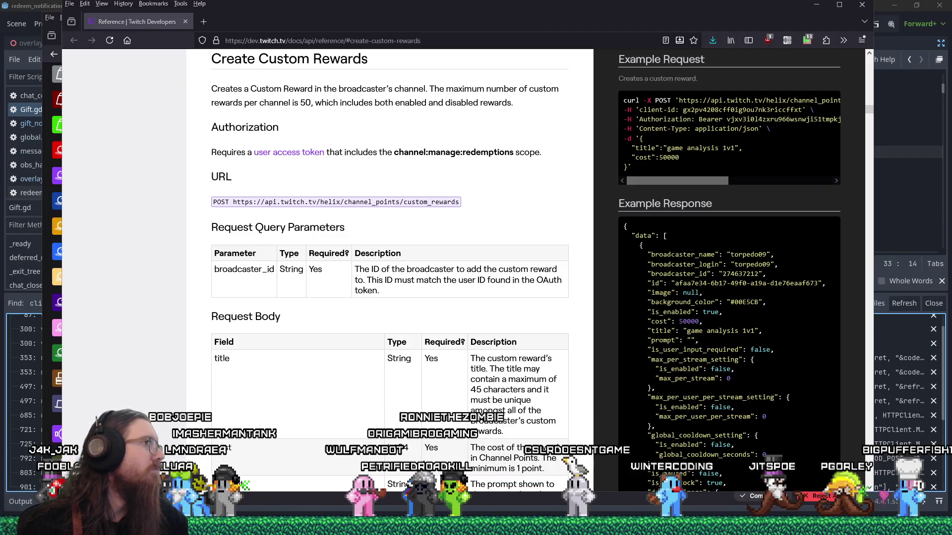
pyautogui.click(52, 64)
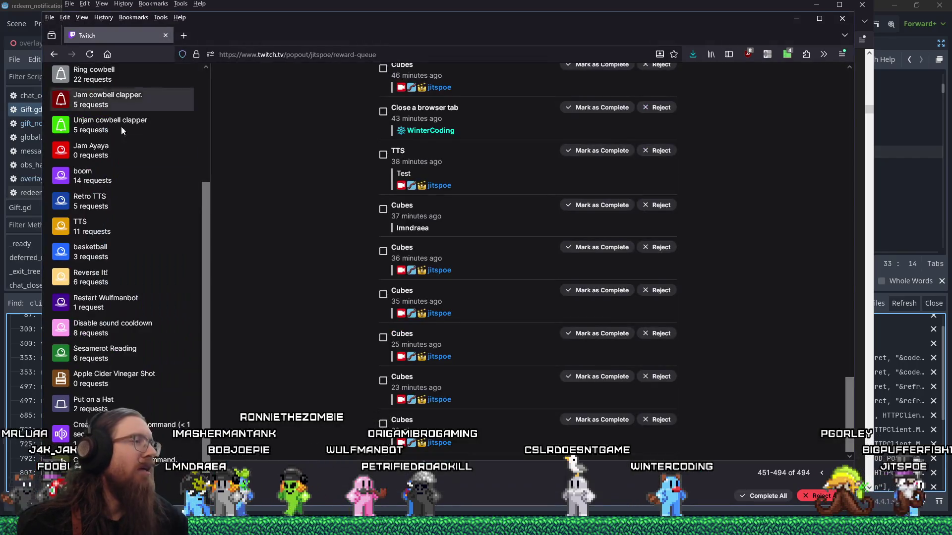
# Review the pending Cubes, TTS and Close a browser tab redemptions, then bring up the window switcher
pyautogui.scroll(5, 457, 286)
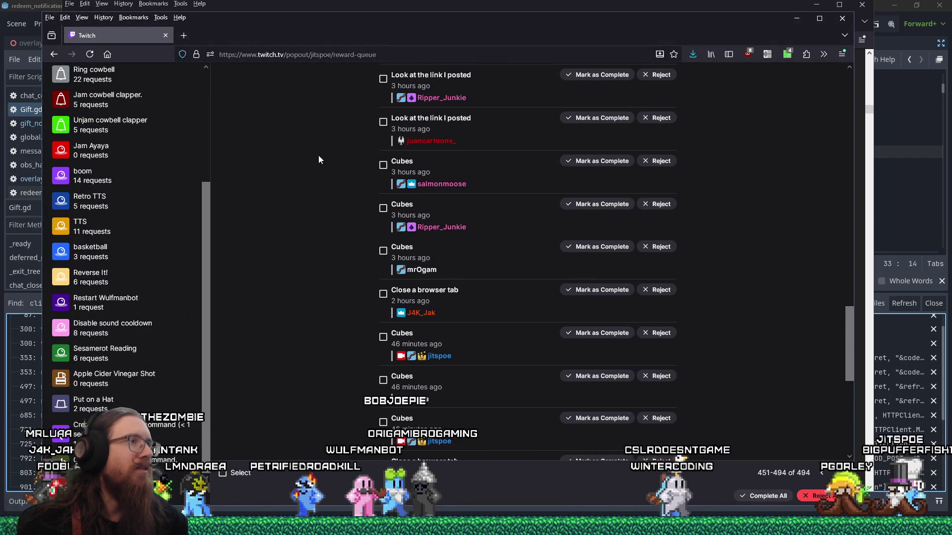
pyautogui.scroll(-7, 419, 320)
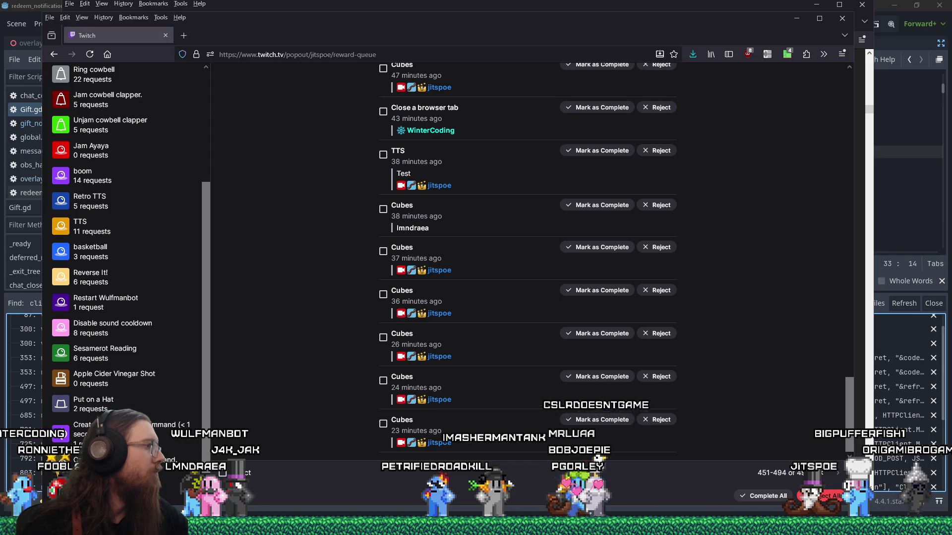
pyautogui.hotkey('alt', 'Tab')
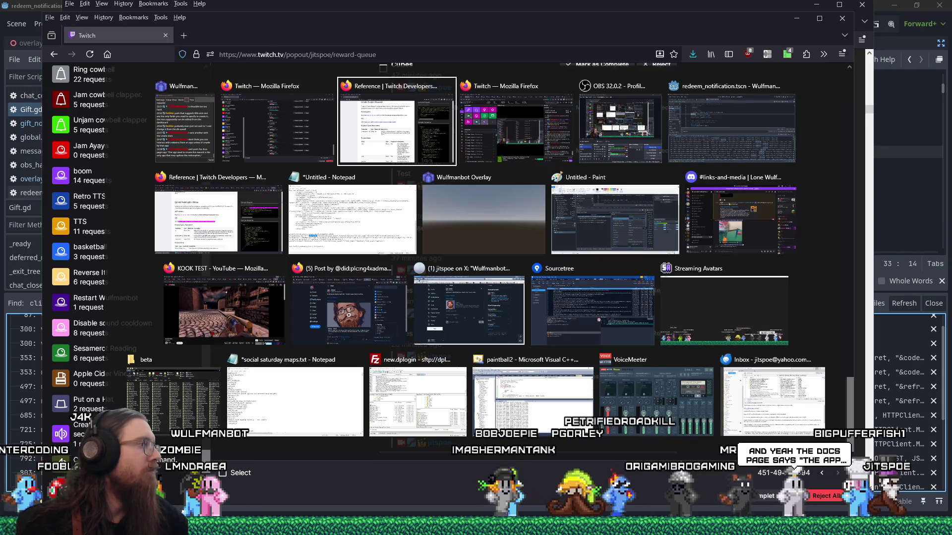
# Study the Create Custom Rewards example request code, then return to the Godot editor
pyautogui.press('alt')
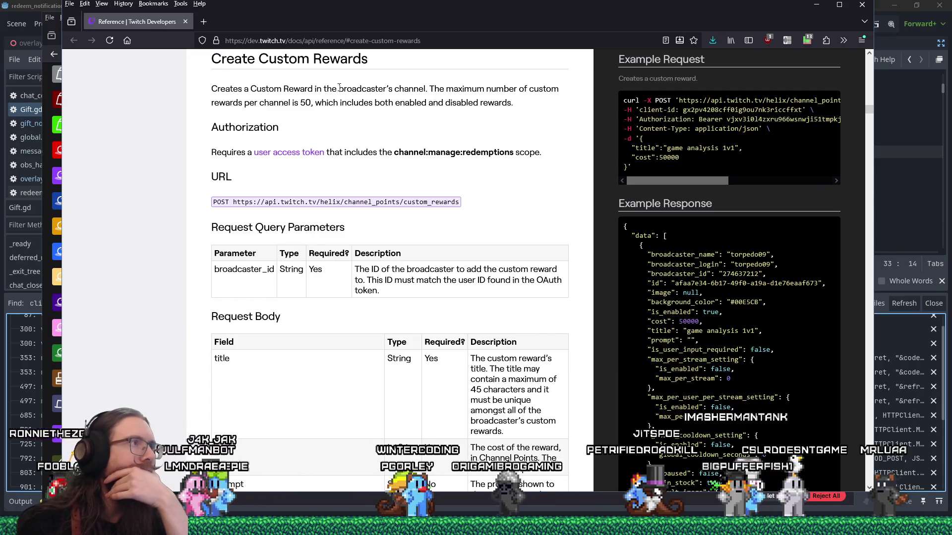
pyautogui.moveTo(380, 16)
pyautogui.mouseDown()
pyautogui.moveTo(426, 30)
pyautogui.moveTo(403, 16)
pyautogui.mouseUp()
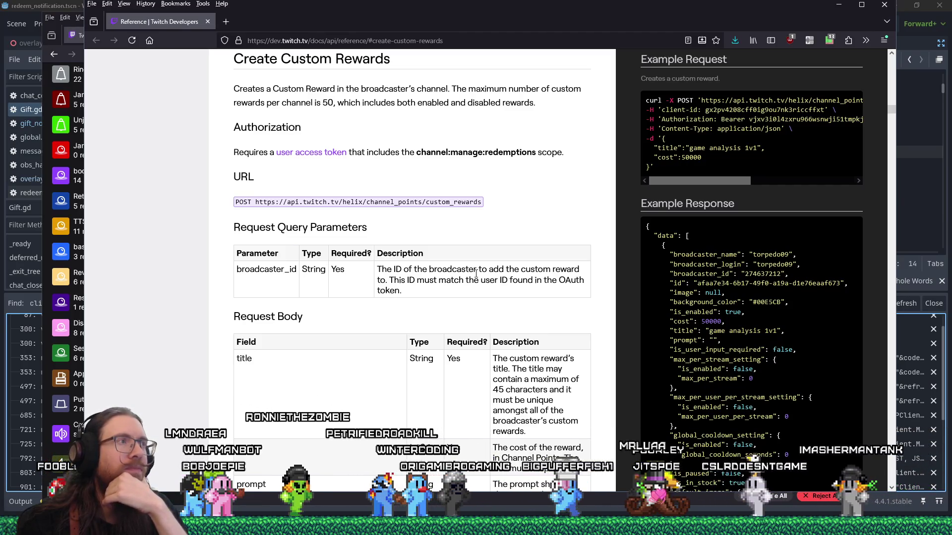
pyautogui.moveTo(424, 8)
pyautogui.mouseDown()
pyautogui.moveTo(440, 212)
pyautogui.moveTo(425, 126)
pyautogui.moveTo(432, 42)
pyautogui.mouseUp()
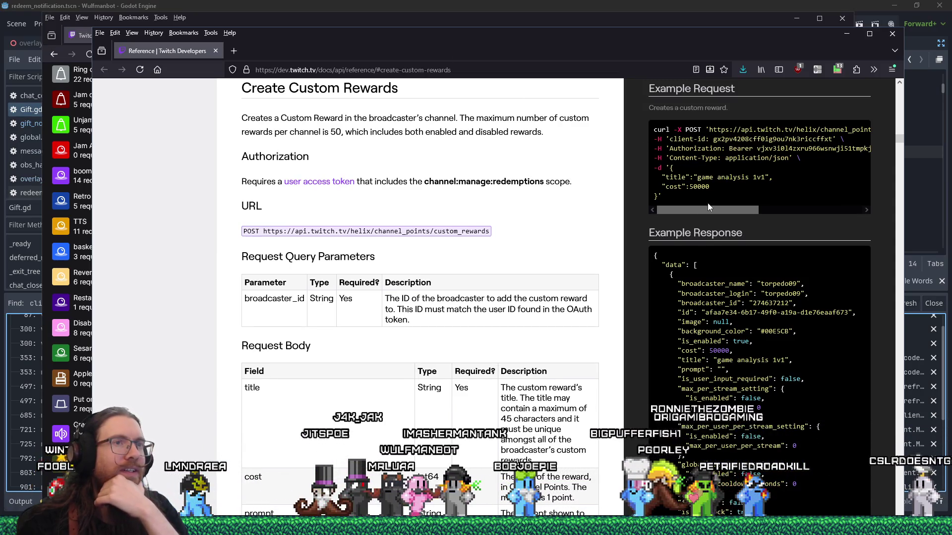
pyautogui.moveTo(709, 206); pyautogui.dragTo(821, 208)
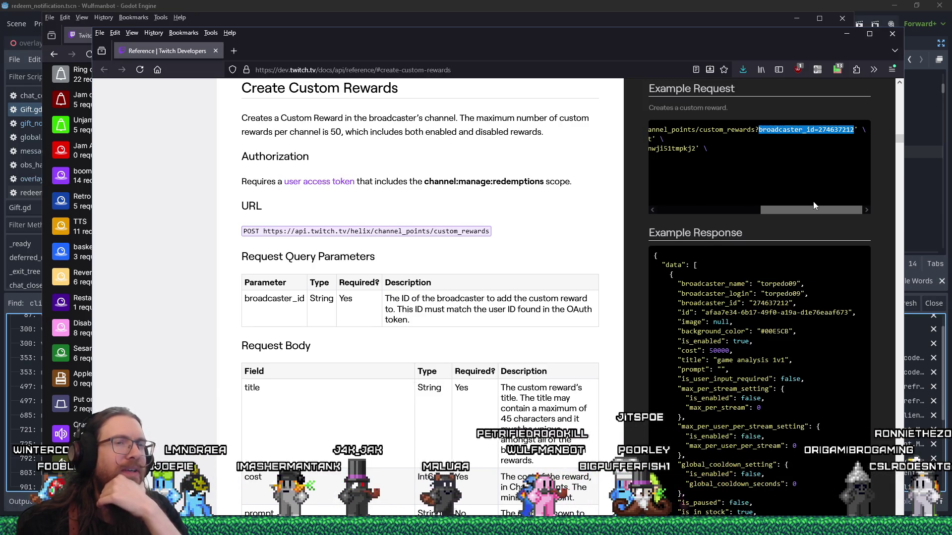
pyautogui.moveTo(813, 208); pyautogui.dragTo(681, 198)
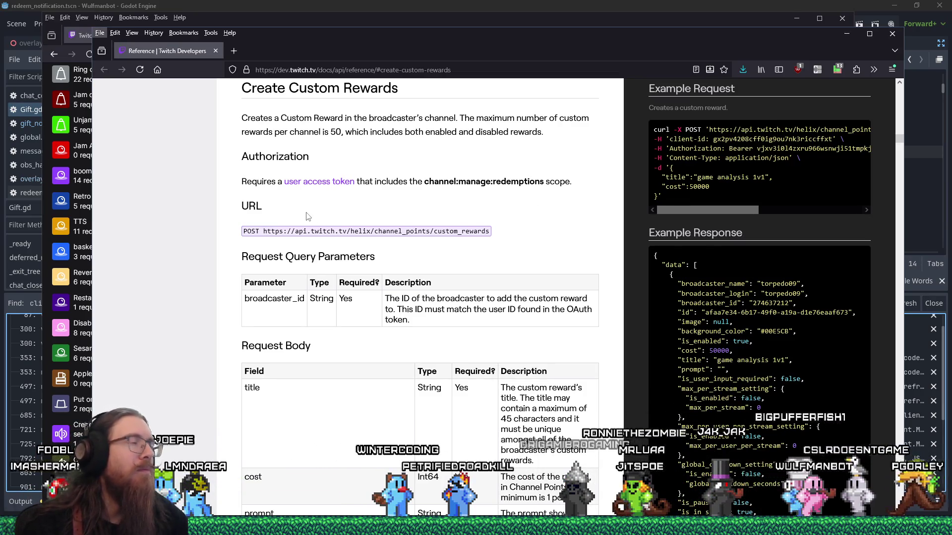
pyautogui.click(473, 5)
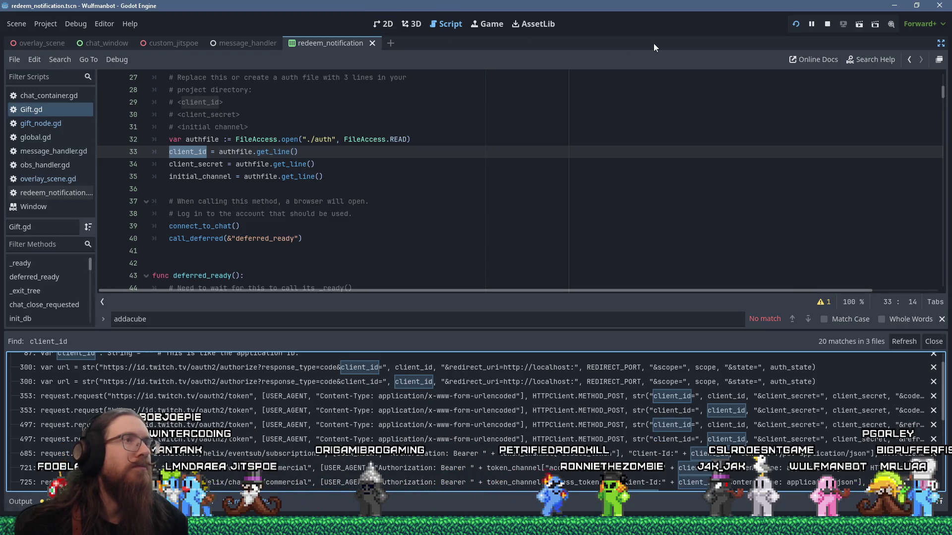
# Restore the editor's side docks and search all project files for '!afk'
pyautogui.click(273, 127)
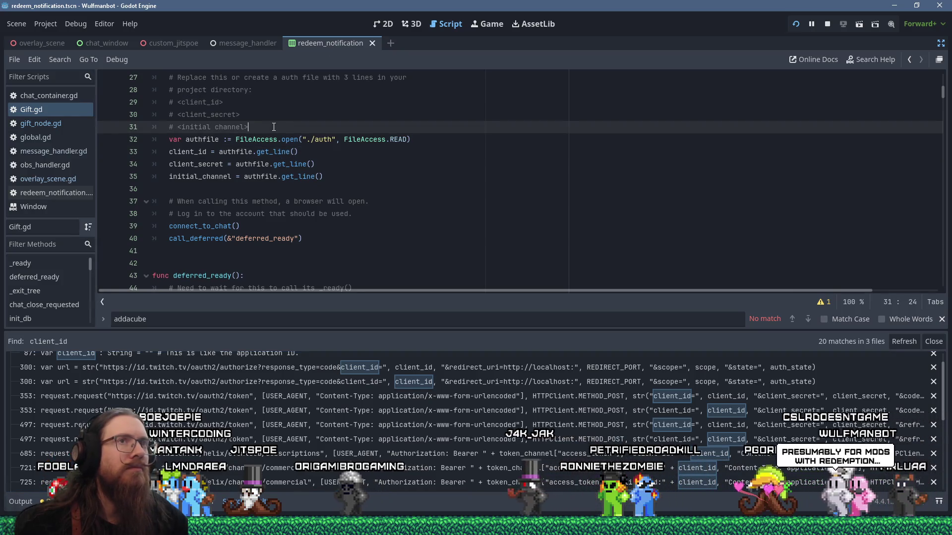
pyautogui.click(940, 43)
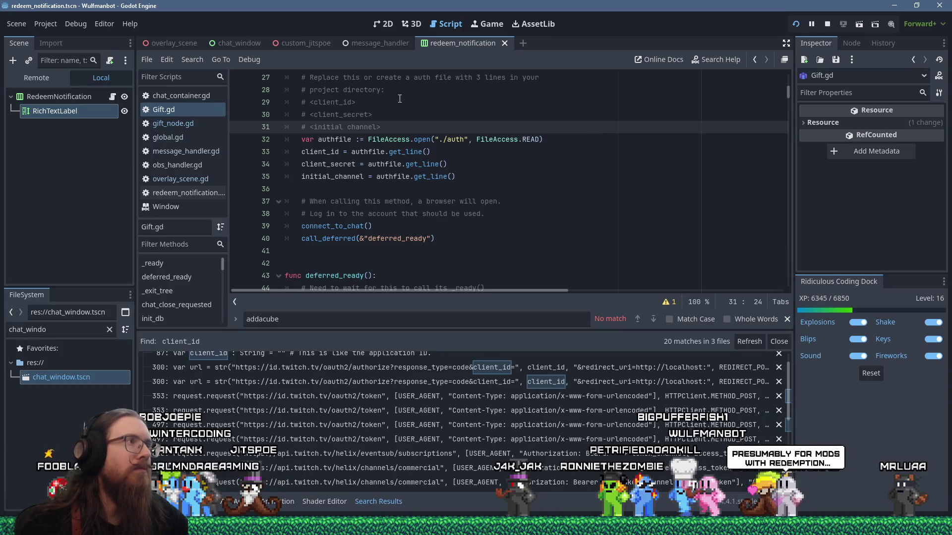
pyautogui.click(191, 60)
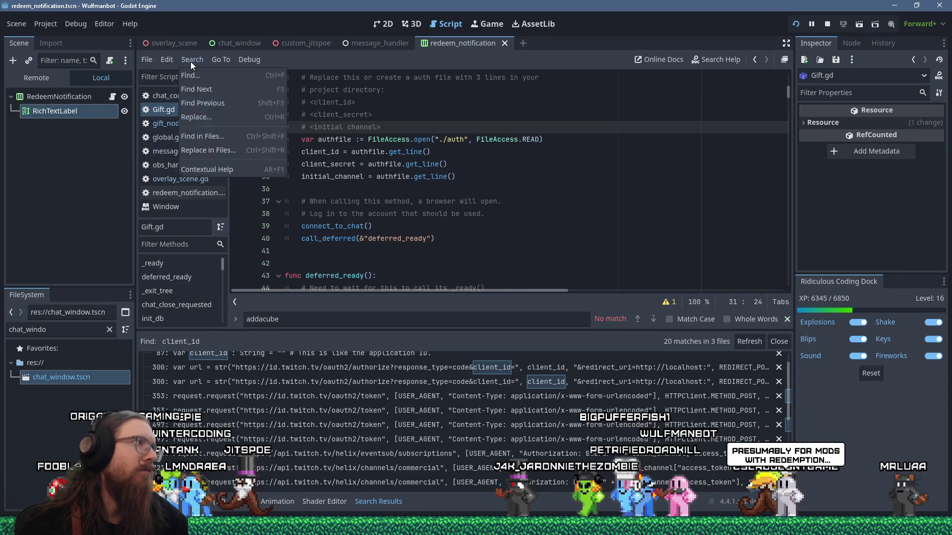
pyautogui.click(210, 136)
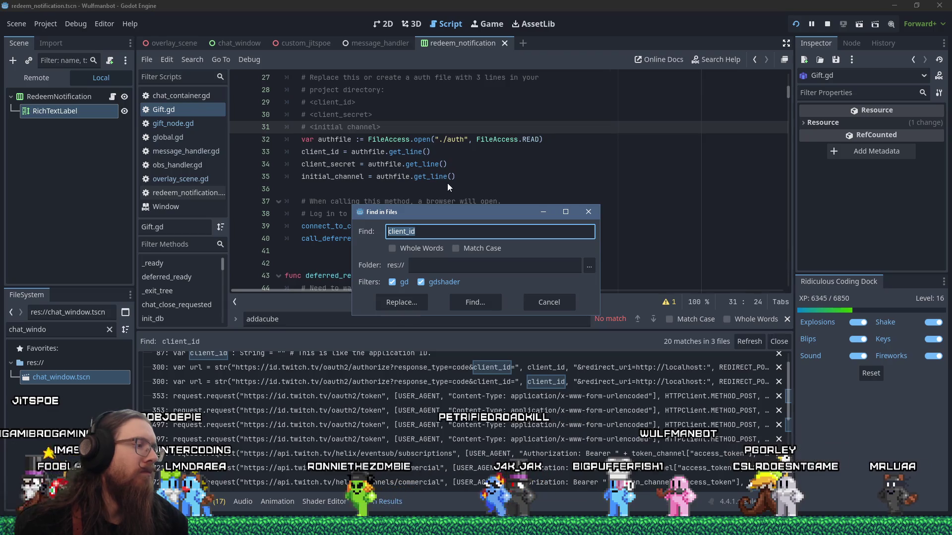
pyautogui.write('!afk')
pyautogui.press('Return')
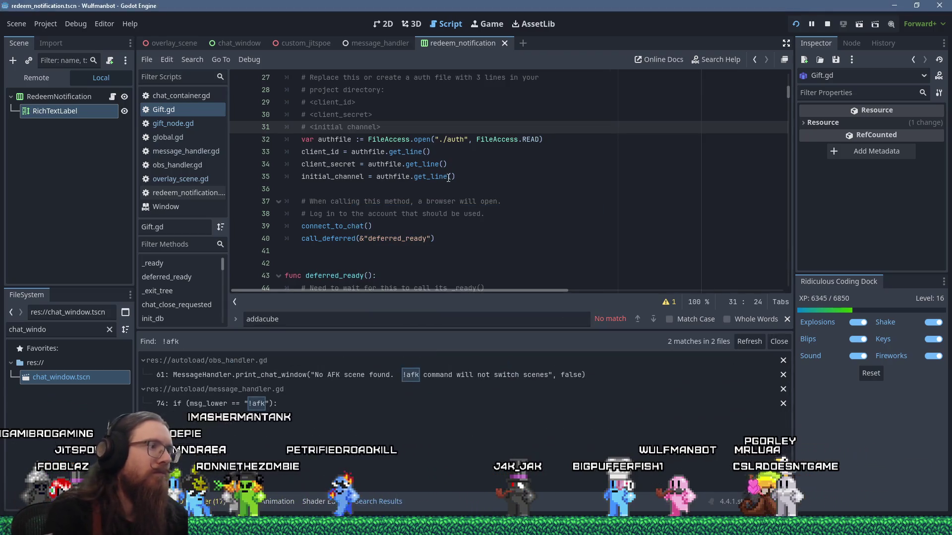
# Open the !afk match in message_handler.gd and add a new line after afk()
pyautogui.click(277, 404)
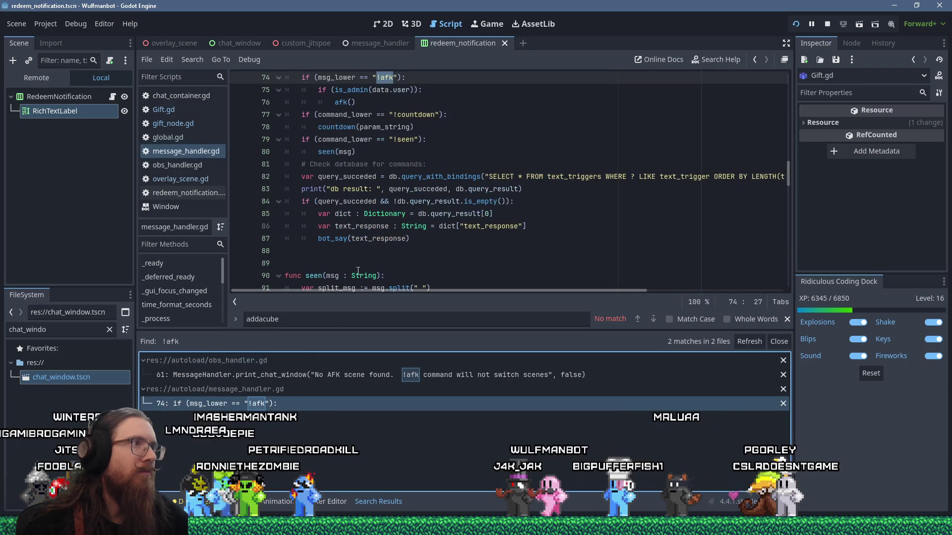
pyautogui.scroll(3, 369, 243)
pyautogui.click(383, 209)
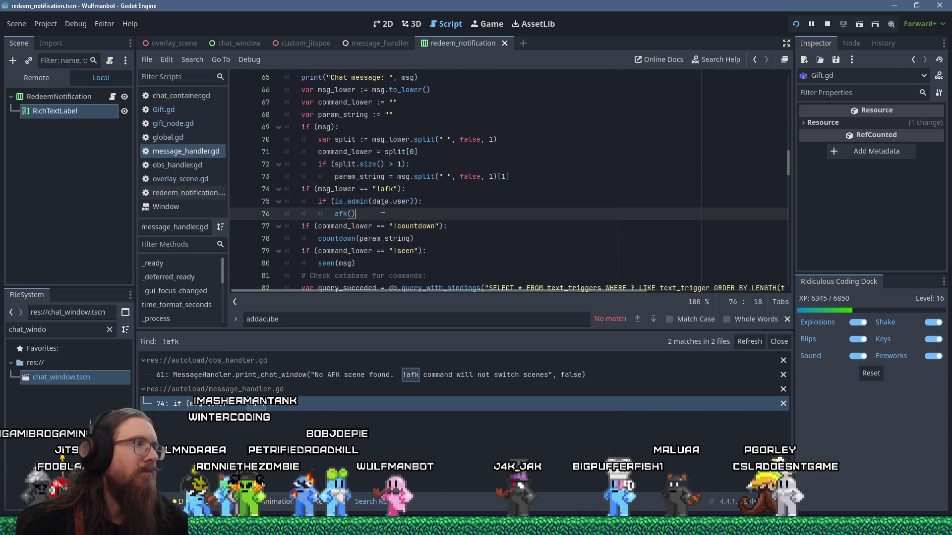
pyautogui.press('Return')
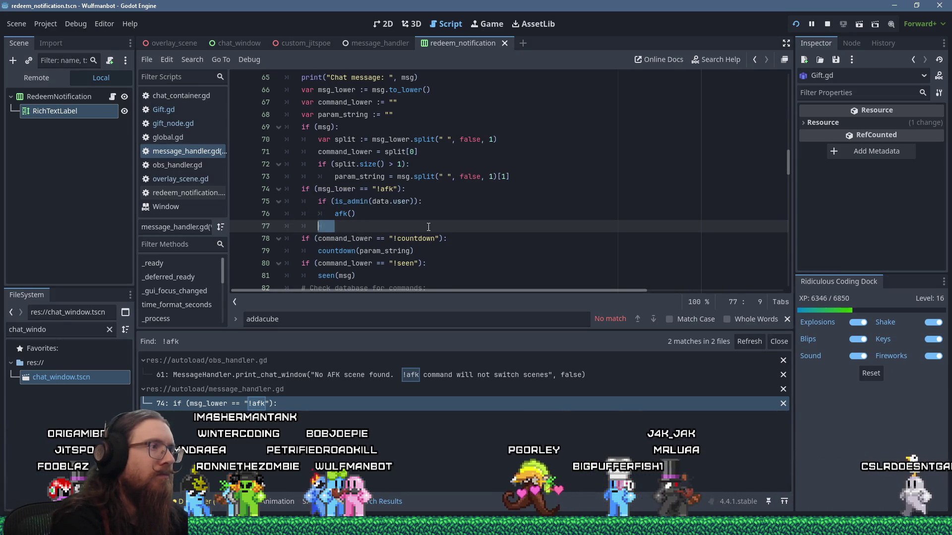
# Add an if (command_lower == "!makereward"): check that calls makereward(param_string)
pyautogui.hotkey('shift', 'Left')
pyautogui.hotkey('shift', 'Left')
pyautogui.write('if ')
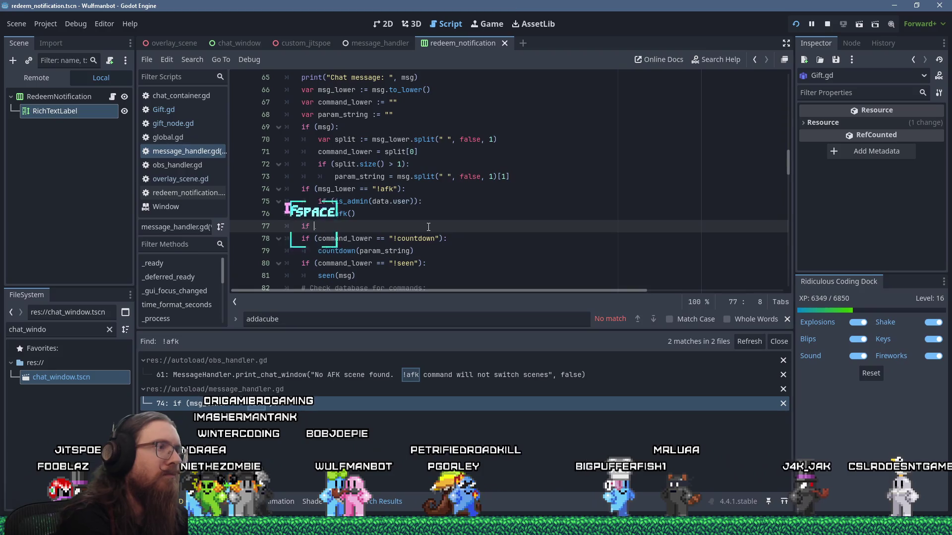
pyautogui.write('(command_lower')
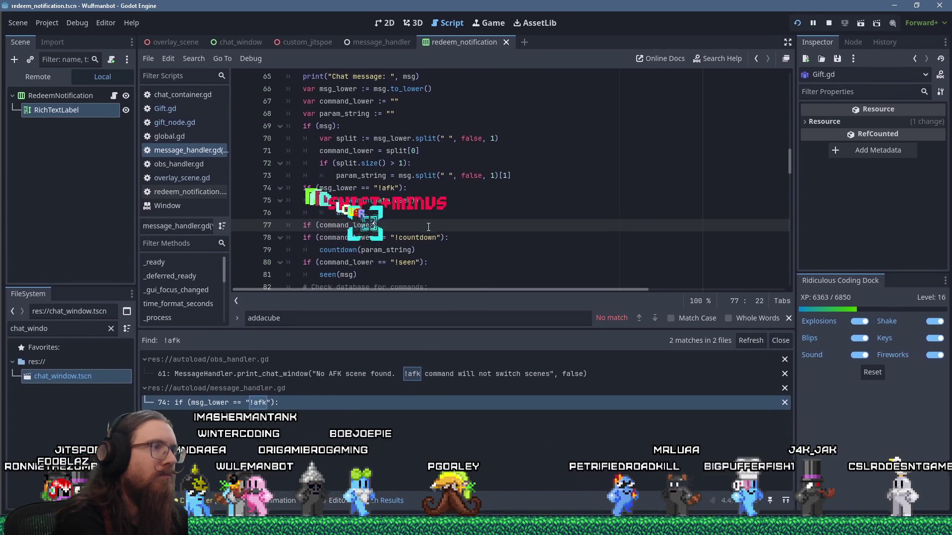
pyautogui.write(' == "!make')
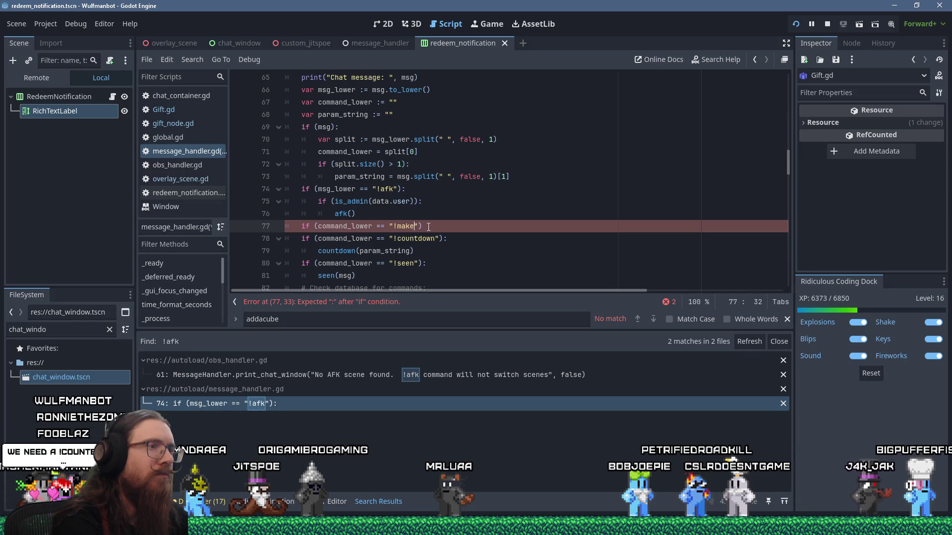
pyautogui.hotkey('alt', 'Tab')
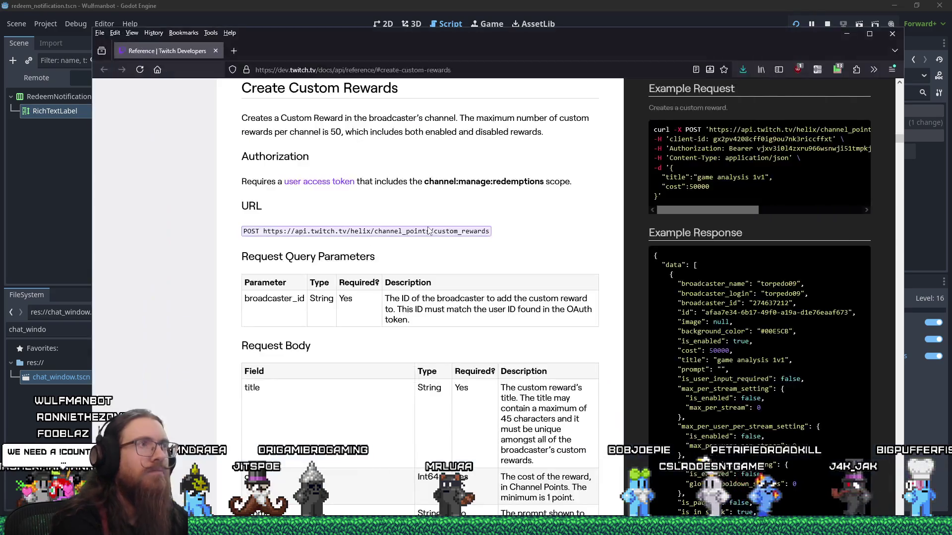
pyautogui.hotkey('alt', 'Tab')
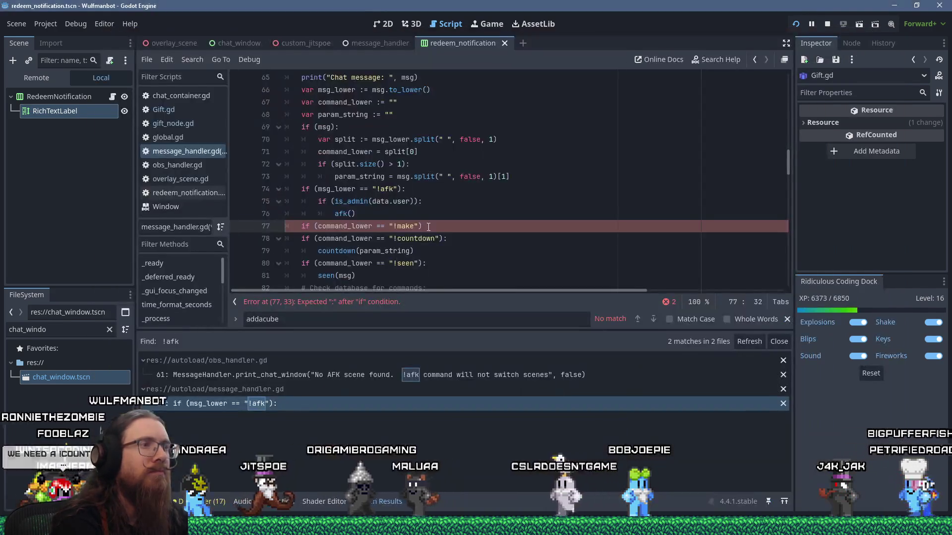
pyautogui.press('End')
pyautogui.write(':')
pyautogui.press('Return')
pyautogui.write('make')
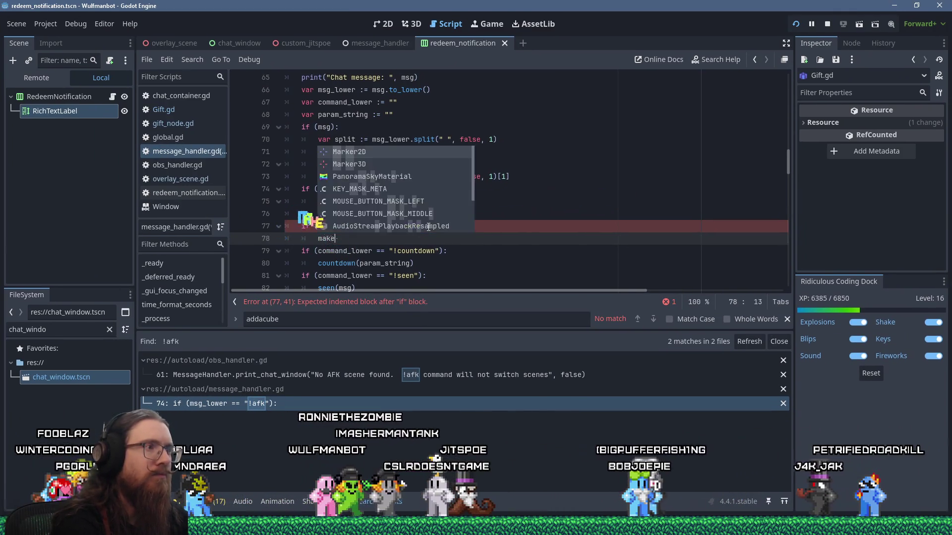
pyautogui.write('reward(para')
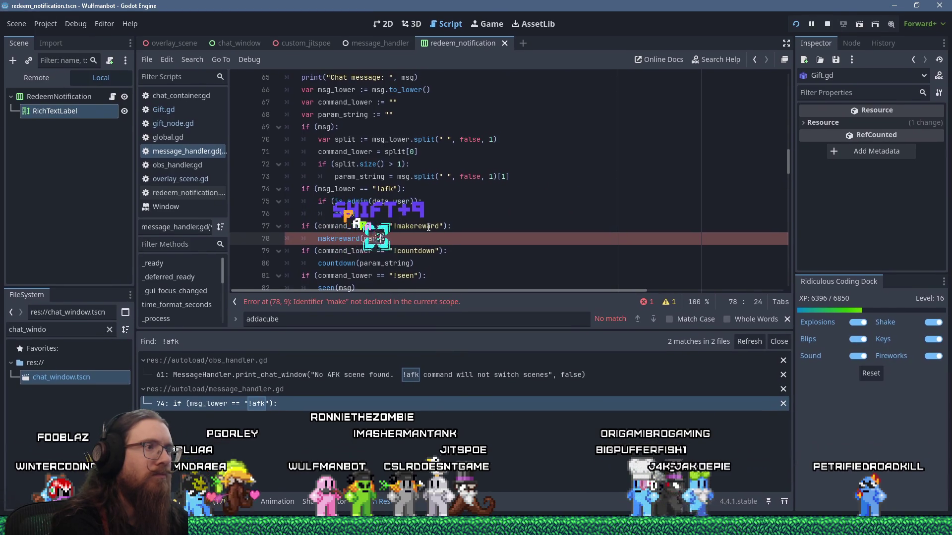
pyautogui.write('m_string)')
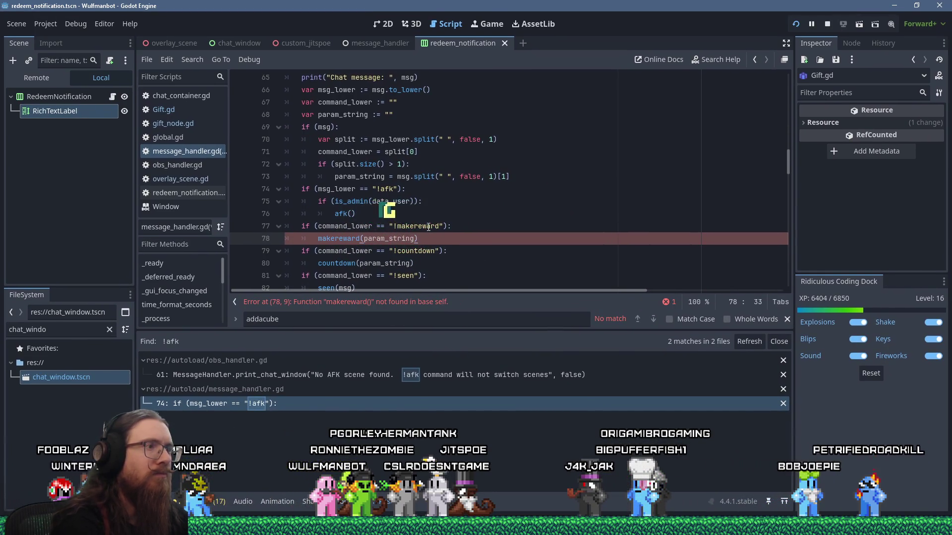
# Jump to the countdown function definition and place the caret below it
pyautogui.keyDown('ctrl'); pyautogui.click(348, 266); pyautogui.keyUp('ctrl')
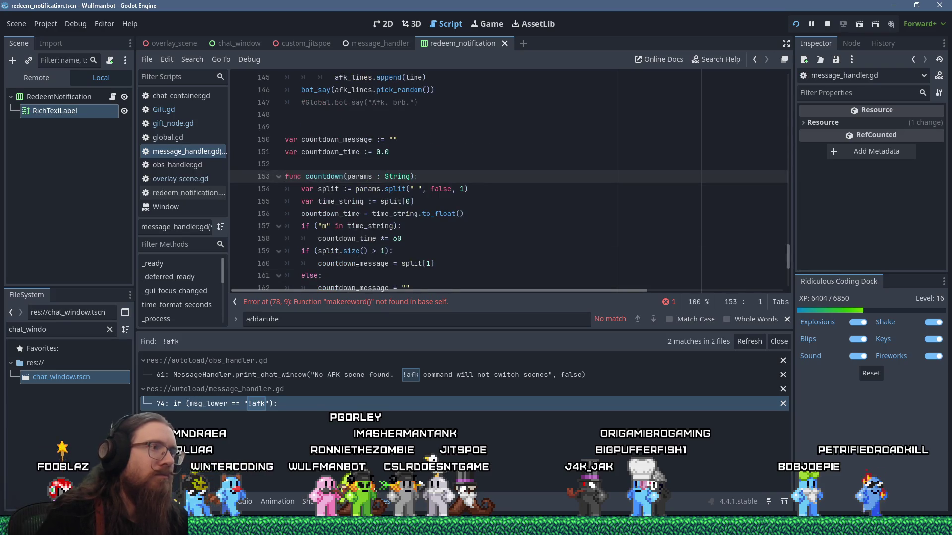
pyautogui.scroll(-5, 362, 256)
pyautogui.scroll(4, 347, 248)
pyautogui.click(338, 239)
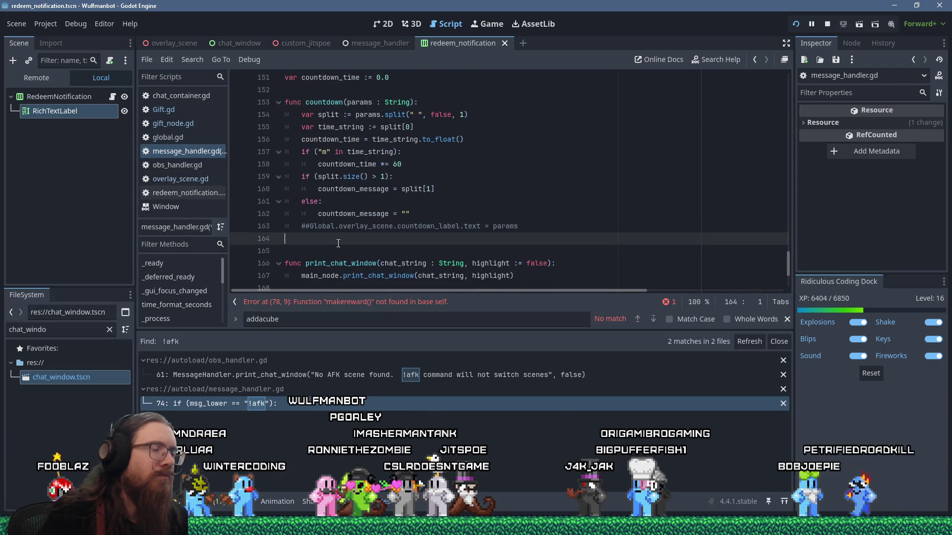
# Add a new empty function taking params : String below countdown
pyautogui.press('Return')
pyautogui.press('Return')
pyautogui.write('func mak')
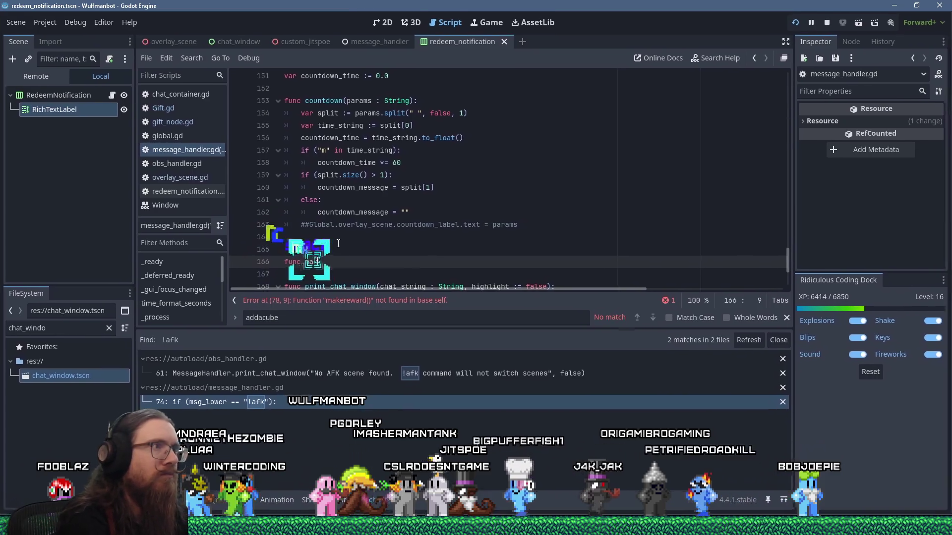
pyautogui.write('ereward(')
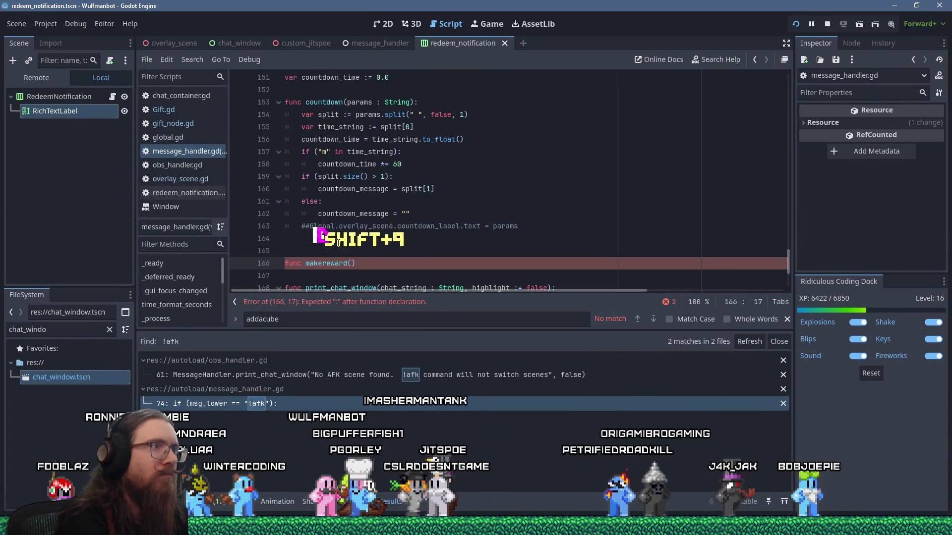
pyautogui.write('param_s')
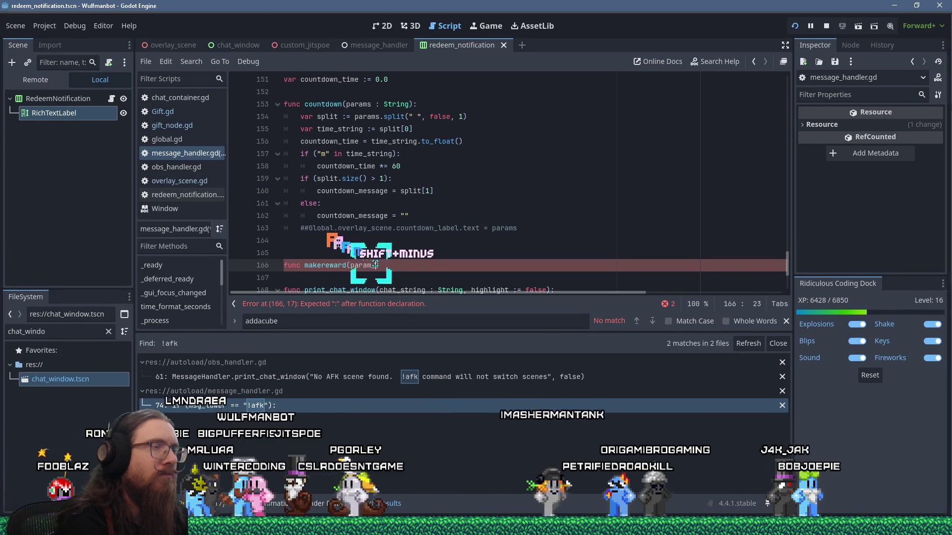
pyautogui.press('BackSpace')
pyautogui.press('BackSpace')
pyautogui.write('s : Strin')
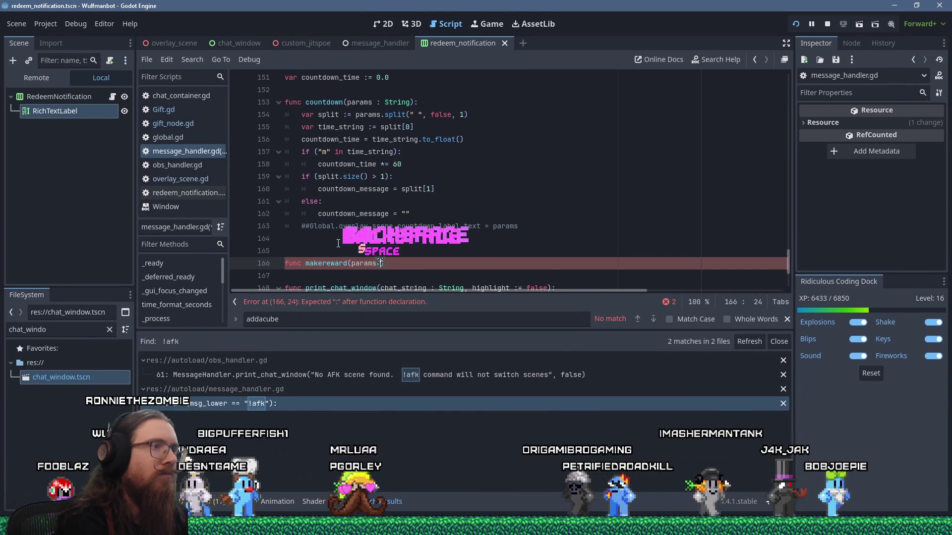
pyautogui.write('g):')
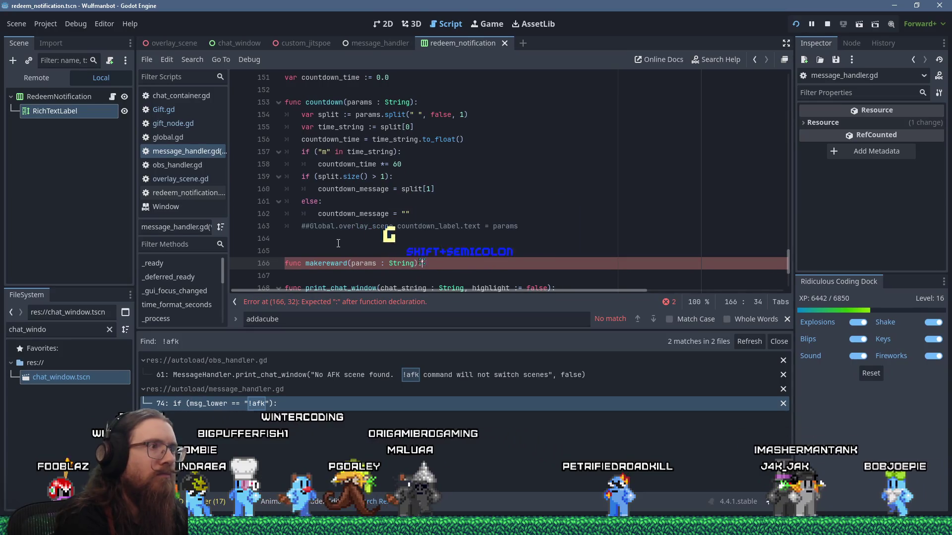
pyautogui.write('_')
pyautogui.press('Return')
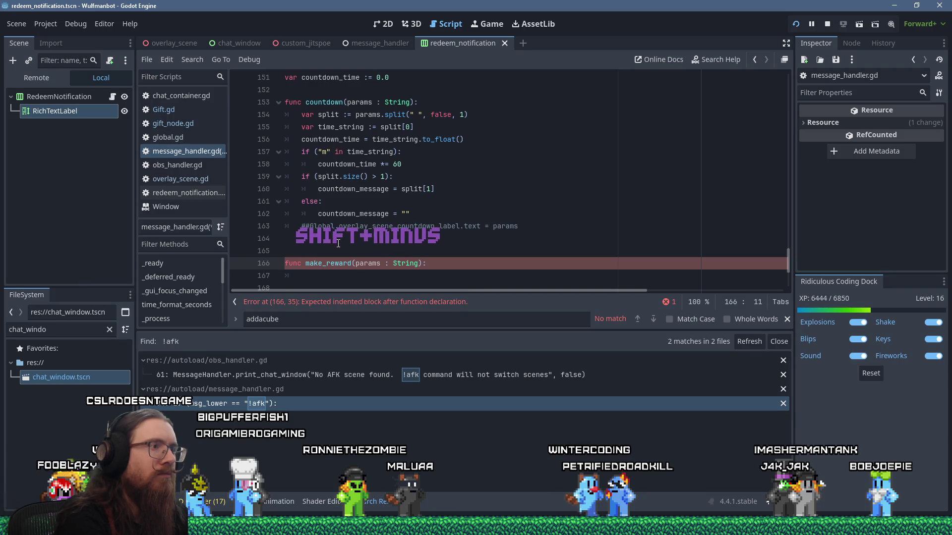
pyautogui.press('Down')
# Rename the makereward call to make_reward and place the caret in the function's body
pyautogui.hotkey('ctrl', 'f')
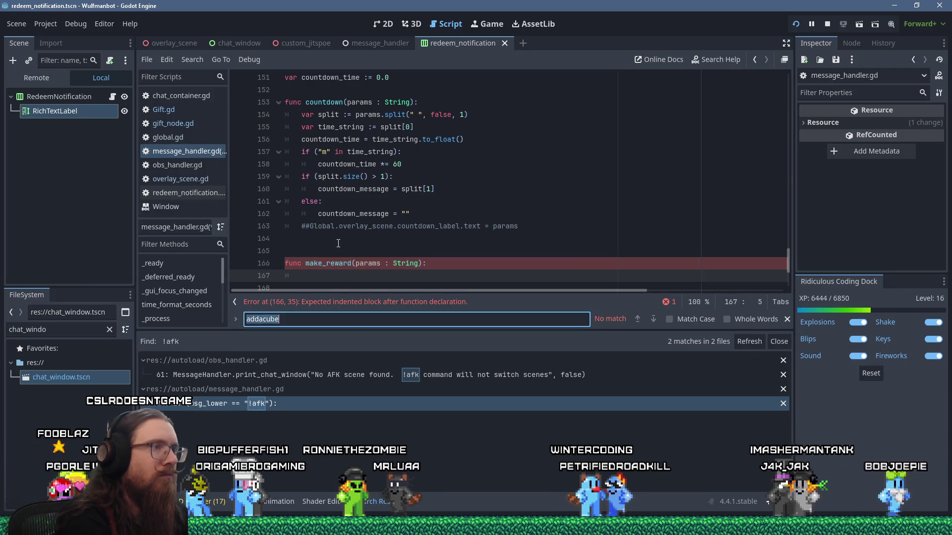
pyautogui.write('makereward')
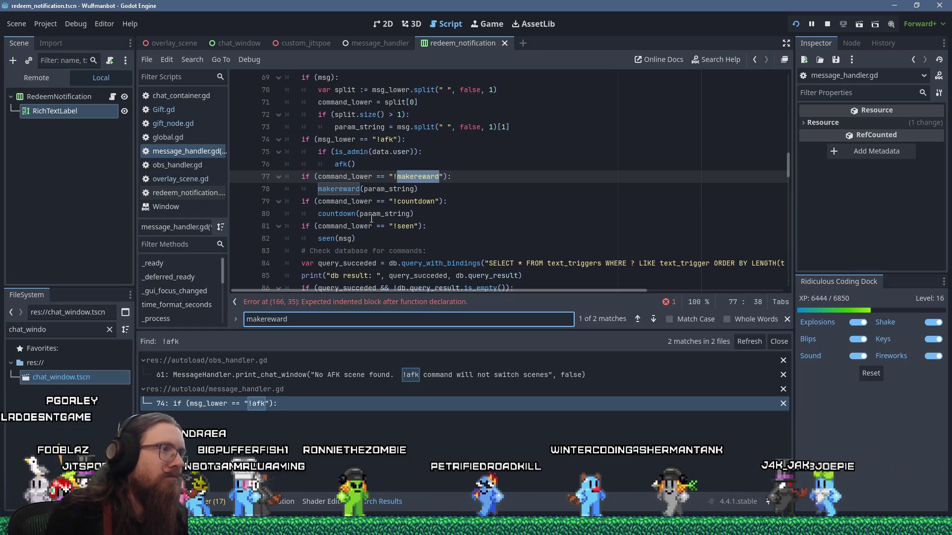
pyautogui.click(354, 189)
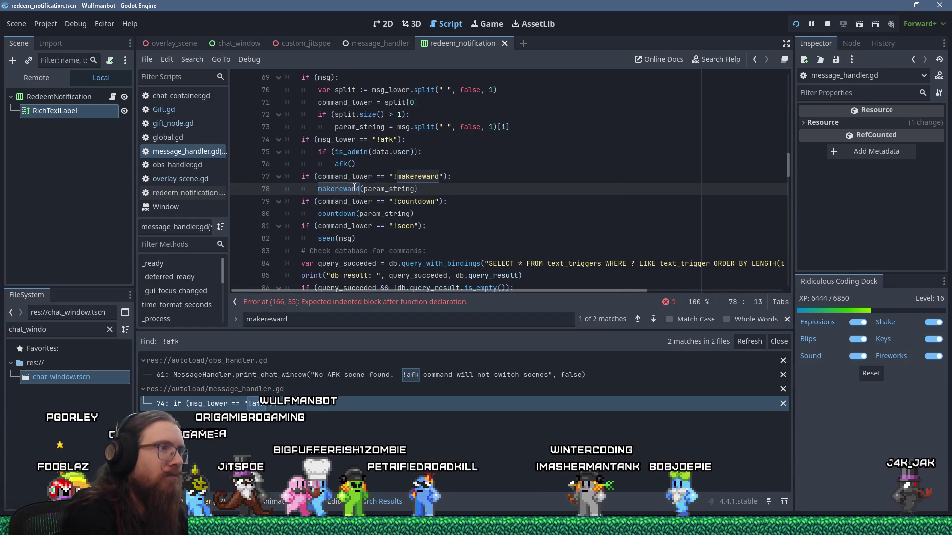
pyautogui.write('_')
pyautogui.keyDown('ctrl'); pyautogui.click(354, 189); pyautogui.keyUp('ctrl')
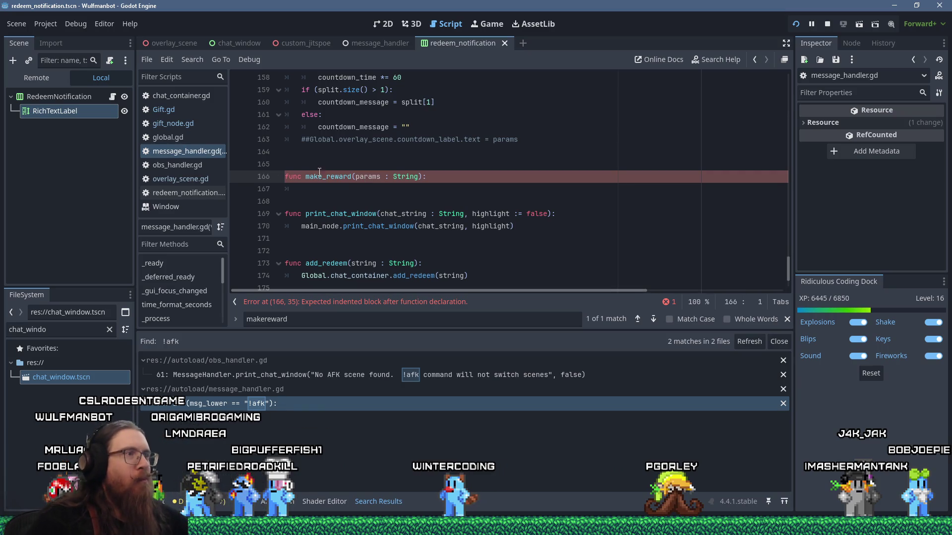
pyautogui.click(378, 186)
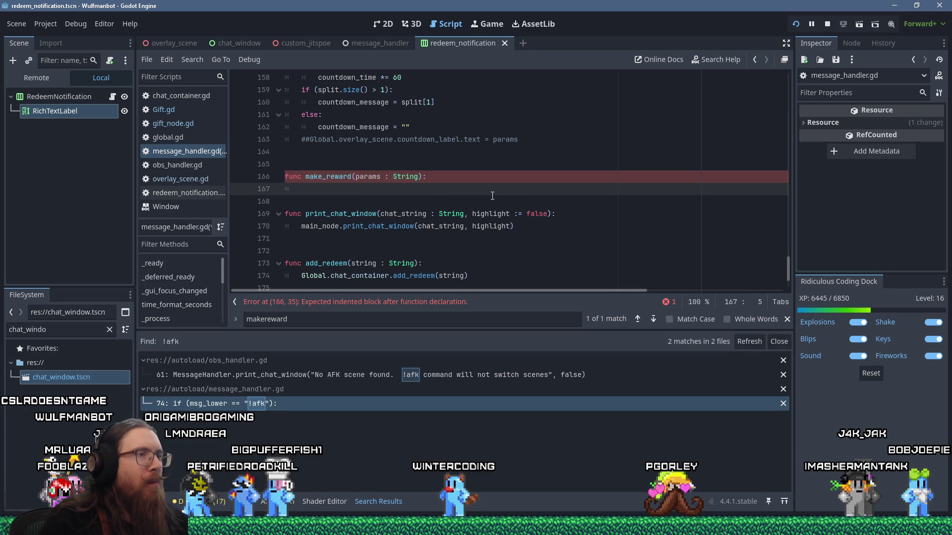
pyautogui.hotkey('alt', 'Tab')
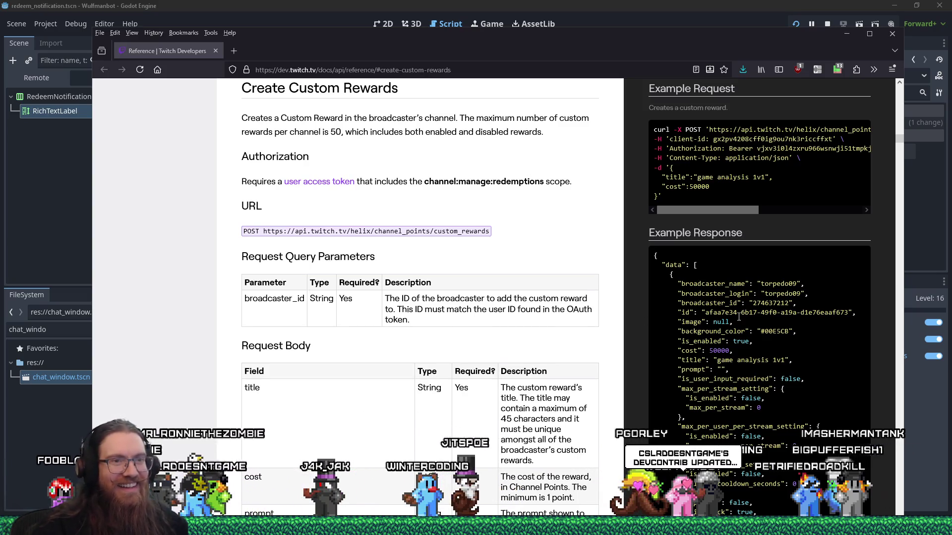
pyautogui.scroll(2, 751, 325)
pyautogui.moveTo(745, 262)
pyautogui.mouseDown()
pyautogui.moveTo(852, 263)
pyautogui.moveTo(724, 265)
pyautogui.mouseUp()
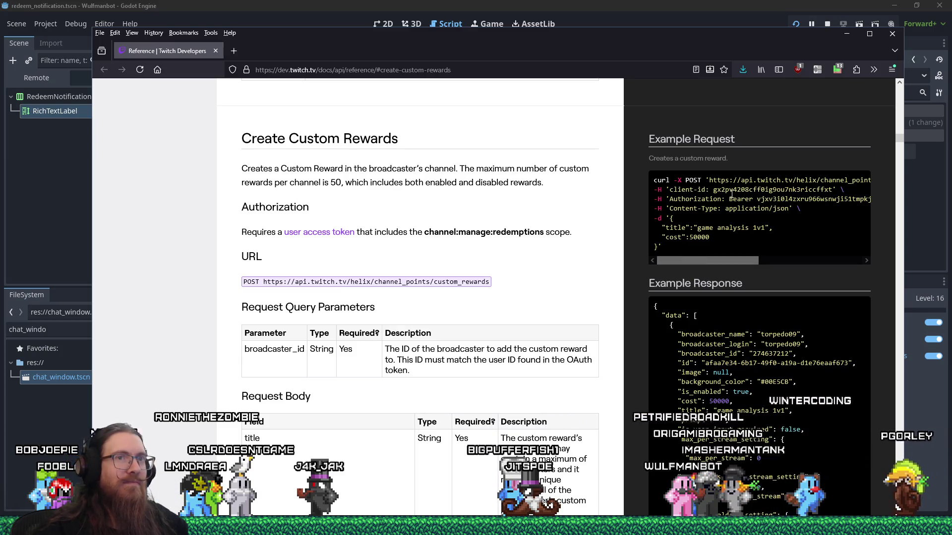
pyautogui.rightClick(819, 179)
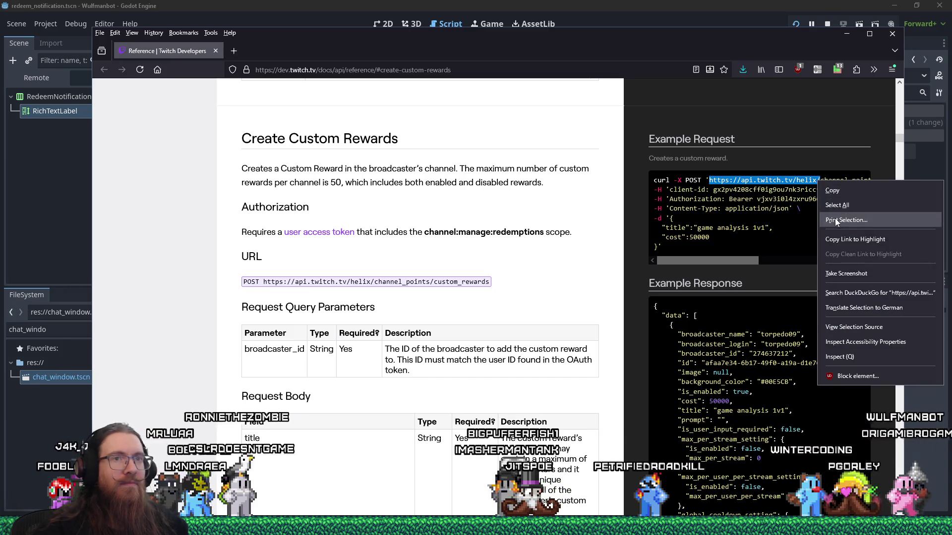
pyautogui.click(834, 189)
pyautogui.hotkey('alt', 'Tab')
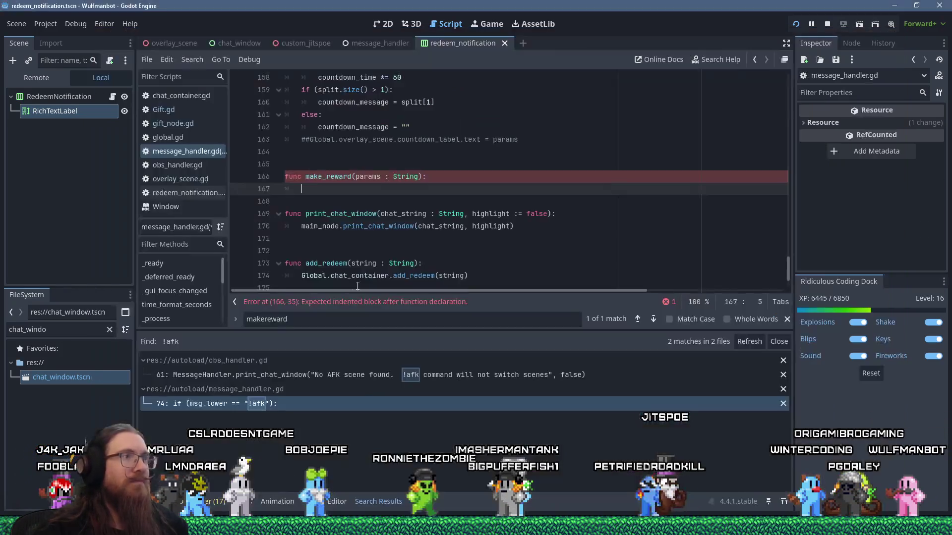
# Type a todohere placeholder in make_reward and search project files for the copied helix URL
pyautogui.write('todohere')
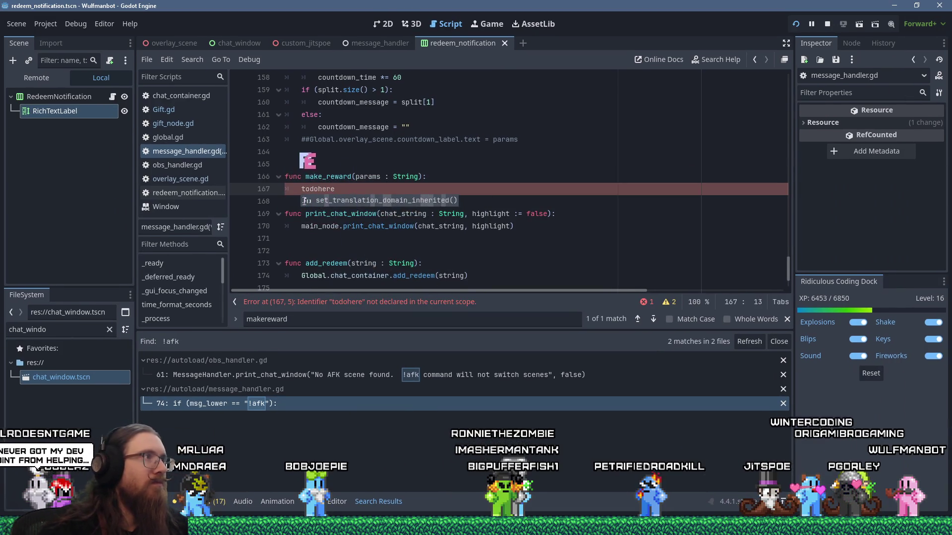
pyautogui.click(198, 61)
pyautogui.click(230, 137)
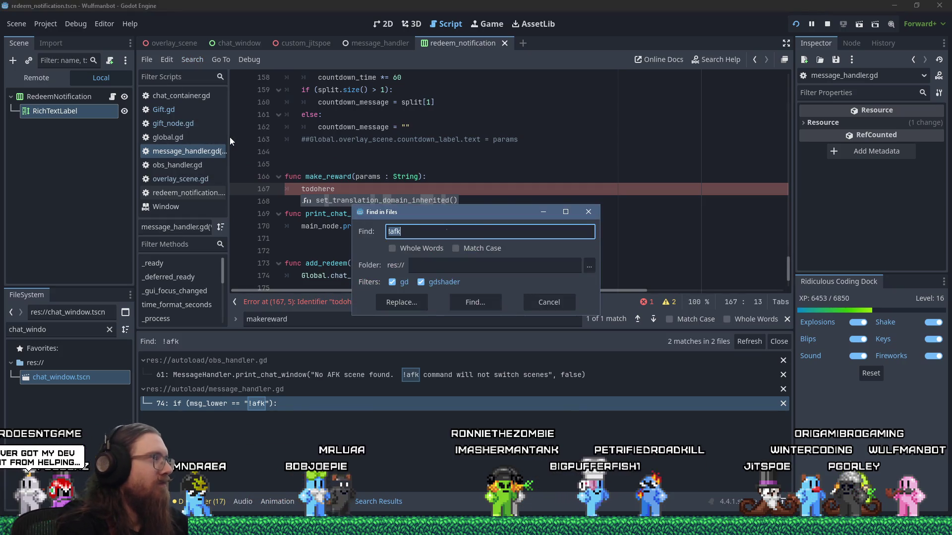
pyautogui.hotkey('ctrl', 'v')
pyautogui.press('Return')
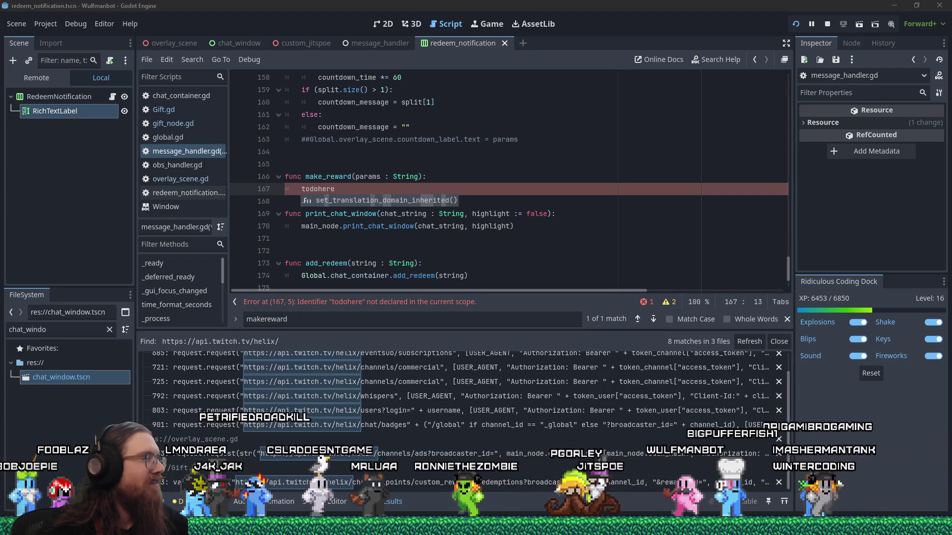
# Add a blank line after todohere and enlarge the search results panel
pyautogui.click(359, 192)
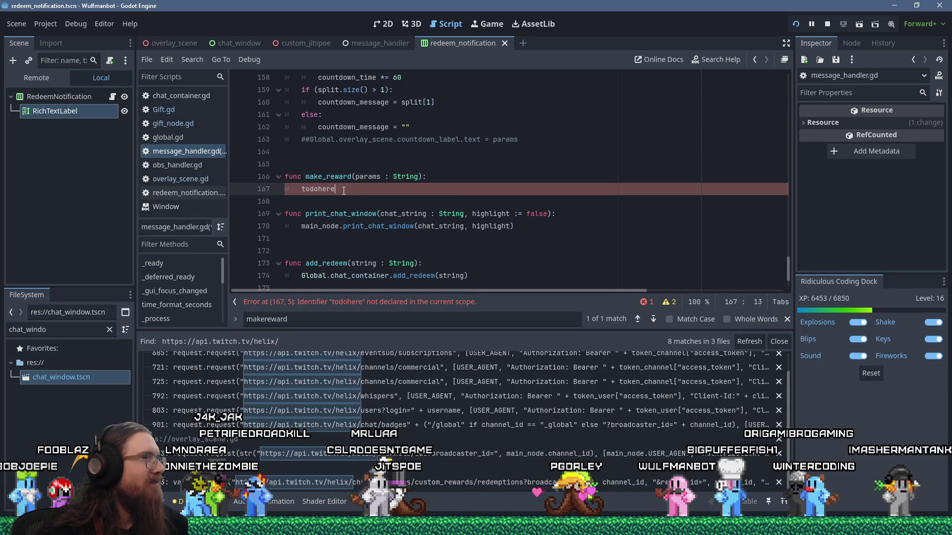
pyautogui.click(342, 199)
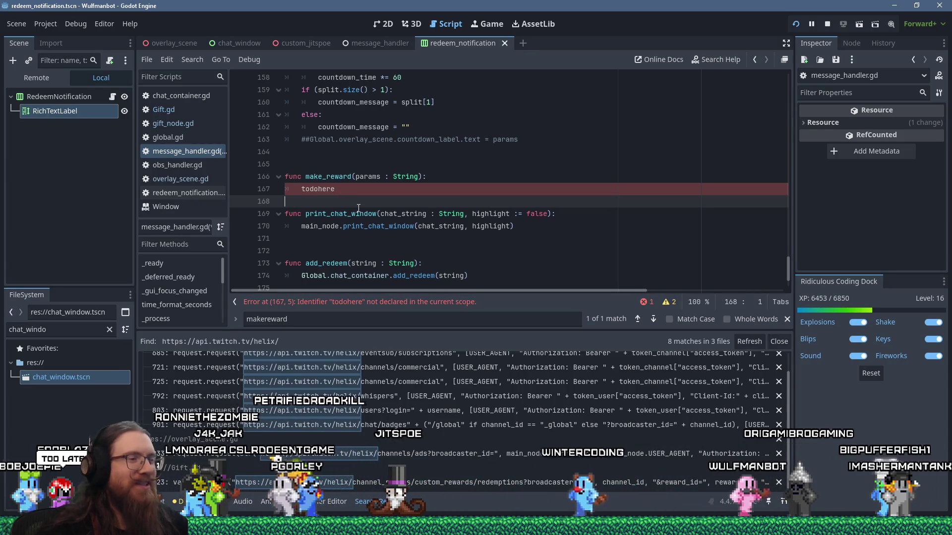
pyautogui.press('Return')
pyautogui.click(369, 189)
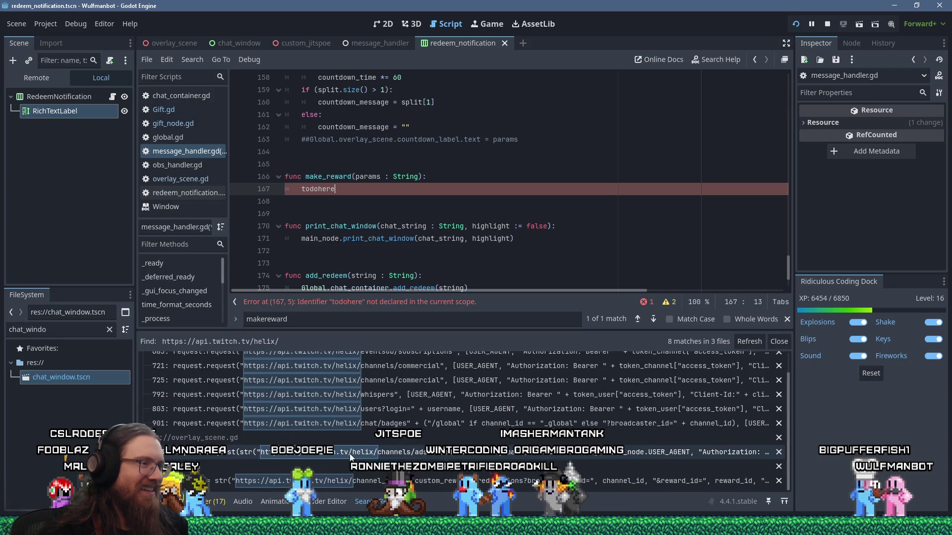
pyautogui.scroll(2, 406, 466)
pyautogui.moveTo(413, 328)
pyautogui.mouseDown()
pyautogui.moveTo(419, 274)
pyautogui.moveTo(422, 307)
pyautogui.mouseUp()
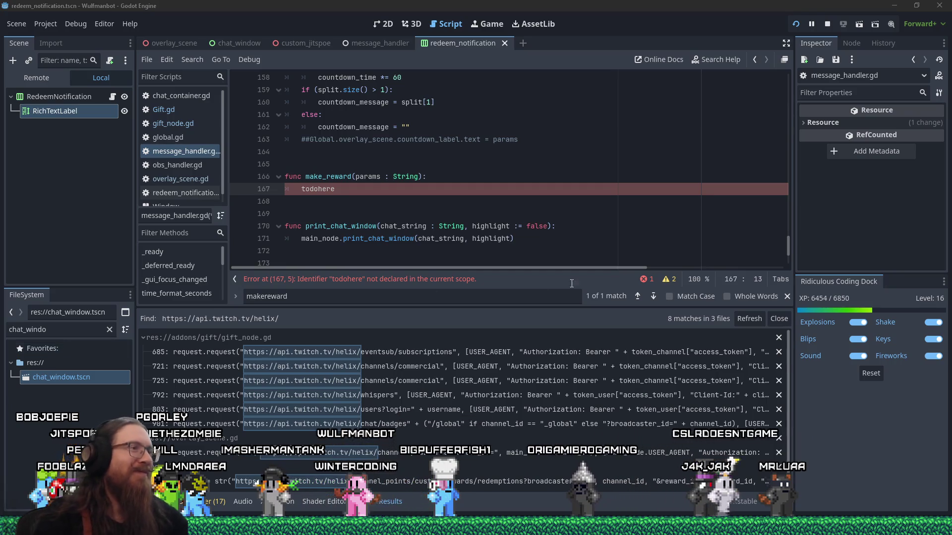
pyautogui.click(365, 189)
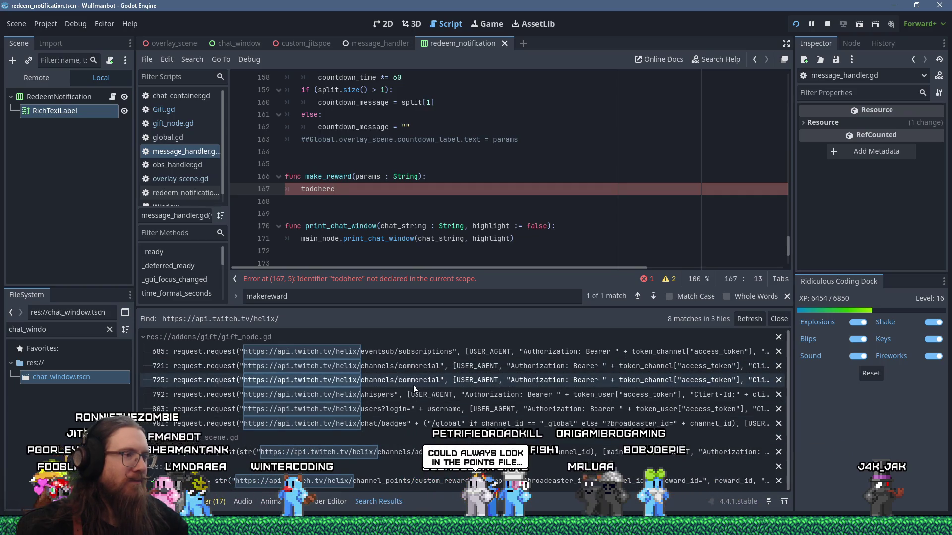
# Open the commercial ad request at line 725 of gift_node.gd and copy lines 716–735
pyautogui.click(444, 386)
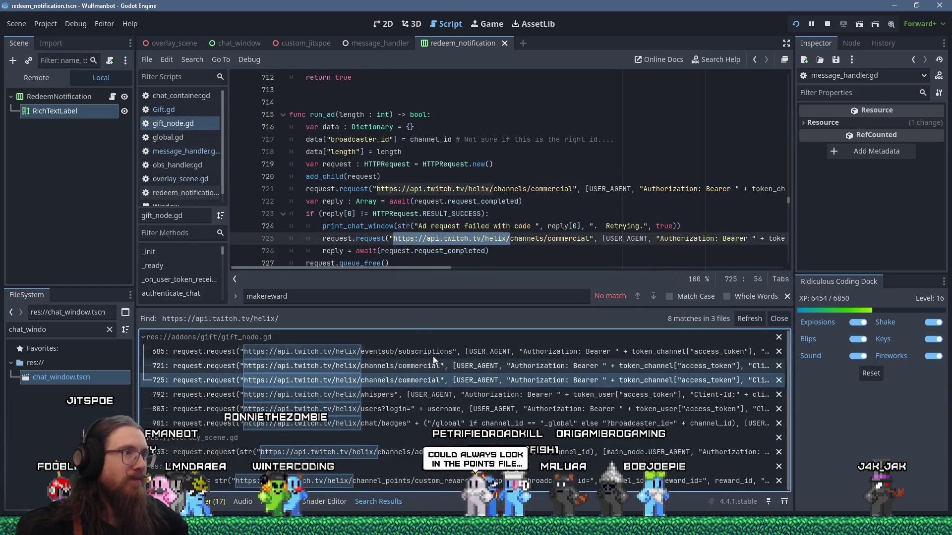
pyautogui.scroll(-1, 506, 211)
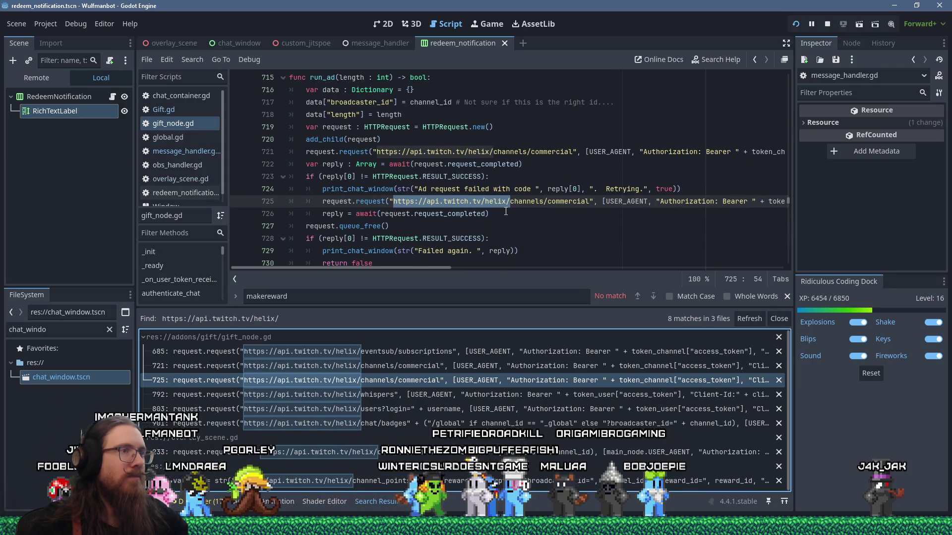
pyautogui.scroll(-3, 509, 208)
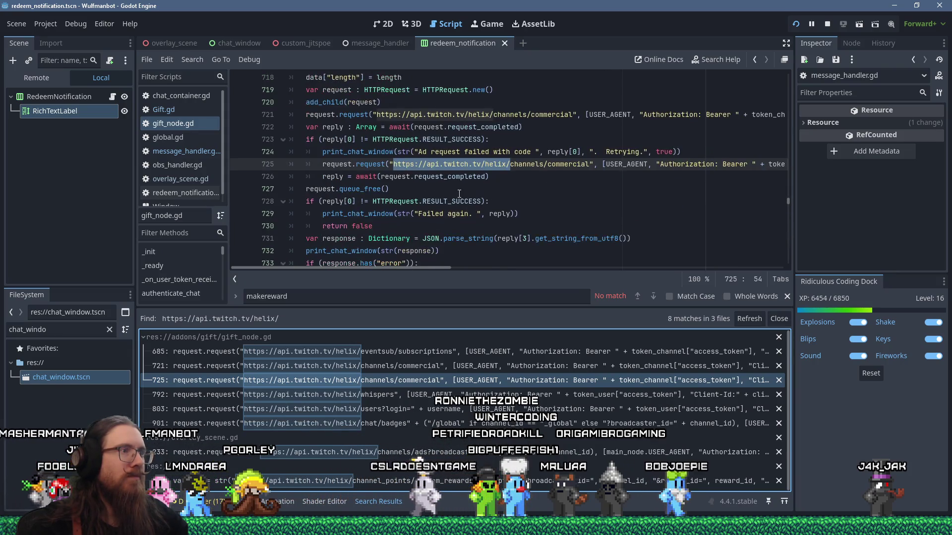
pyautogui.moveTo(442, 214); pyautogui.dragTo(271, 163)
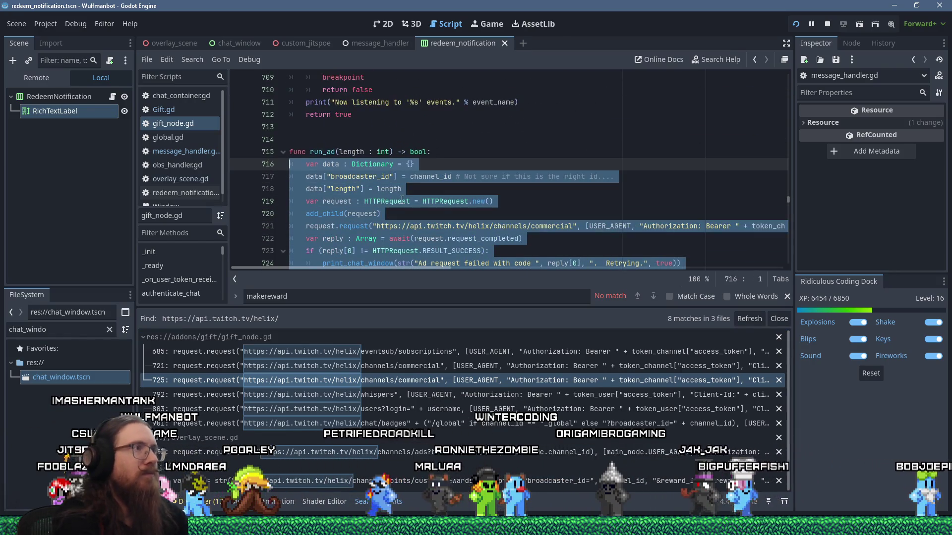
pyautogui.hotkey('alt', 'Left')
pyautogui.hotkey('alt', 'Left')
pyautogui.hotkey('alt', 'Left')
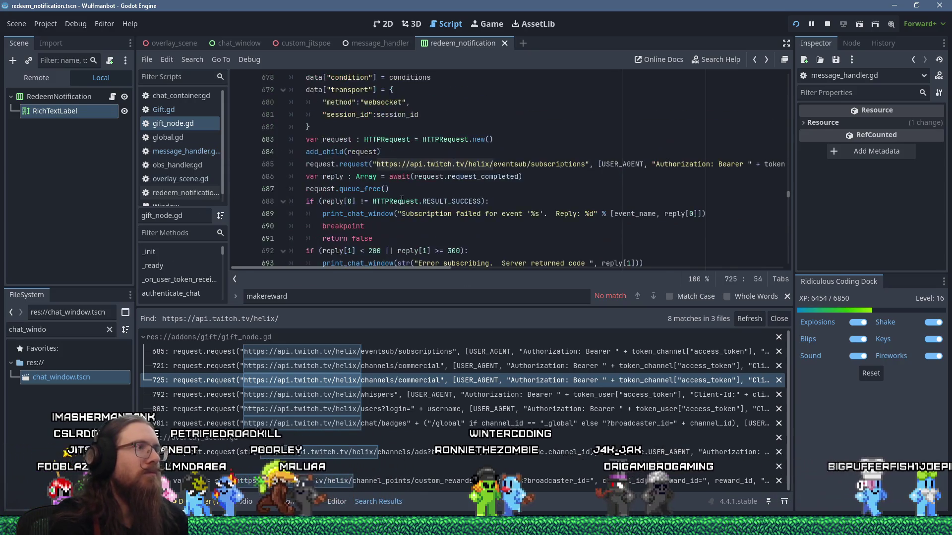
# Paste the request code over todohere in make_reward and remove the extra indentation
pyautogui.hotkey('ctrl', 'shift', 'Left')
pyautogui.hotkey('ctrl', 'v')
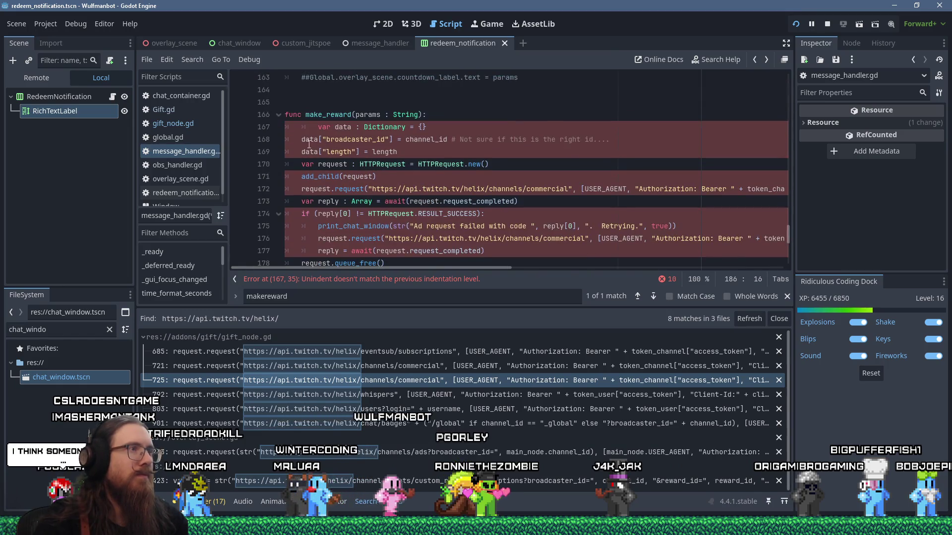
pyautogui.click(313, 129)
pyautogui.press('Delete')
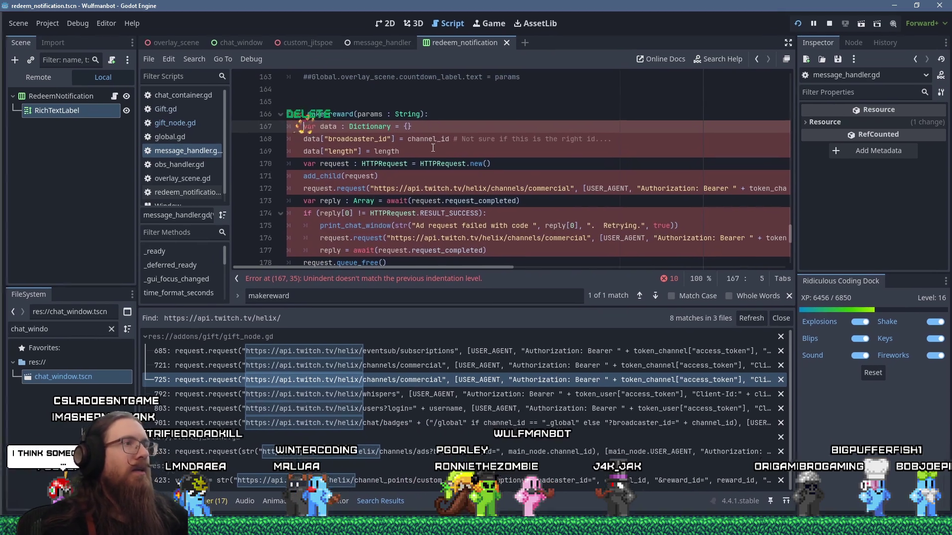
pyautogui.hotkey('alt', 'Tab')
pyautogui.hotkey('alt', 'Tab')
pyautogui.hotkey('alt', 'Tab')
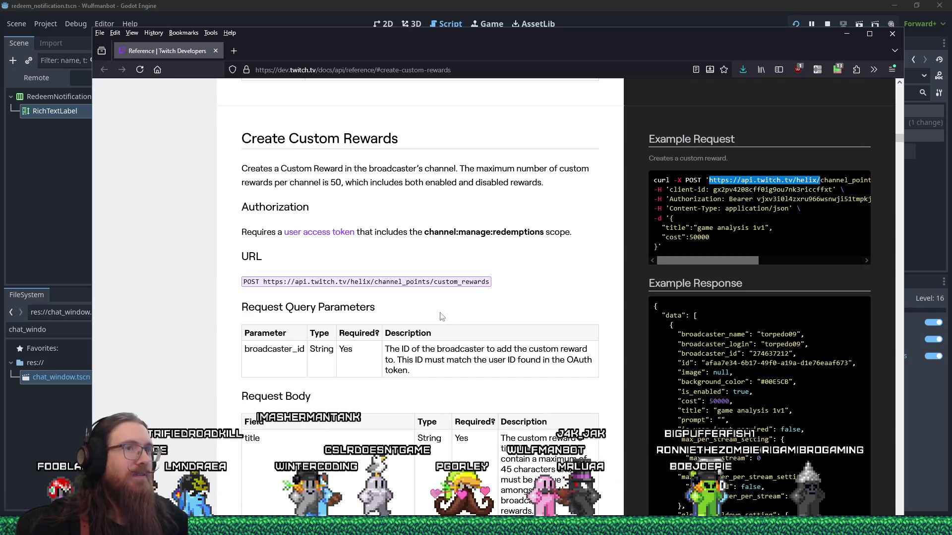
pyautogui.scroll(-3, 706, 327)
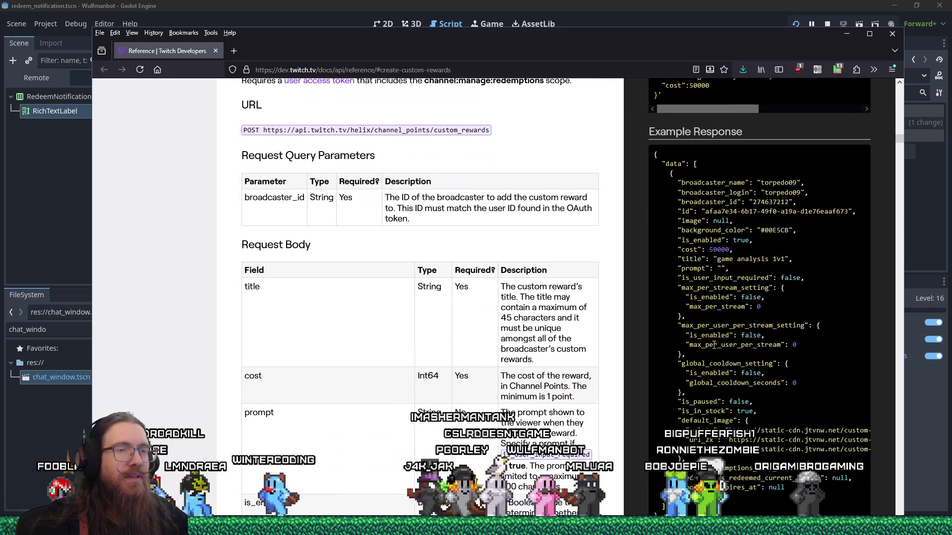
pyautogui.scroll(-3, 714, 345)
pyautogui.scroll(3, 713, 348)
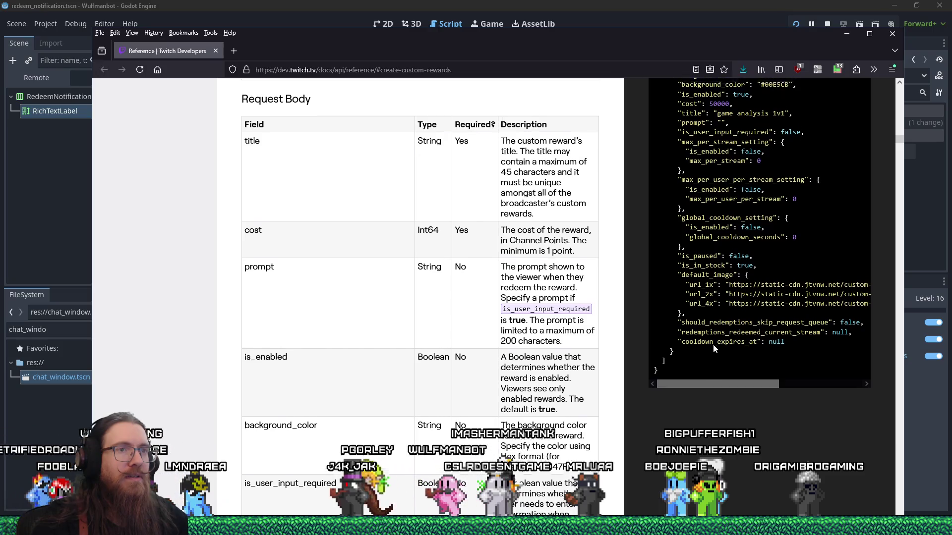
pyautogui.scroll(-3, 516, 326)
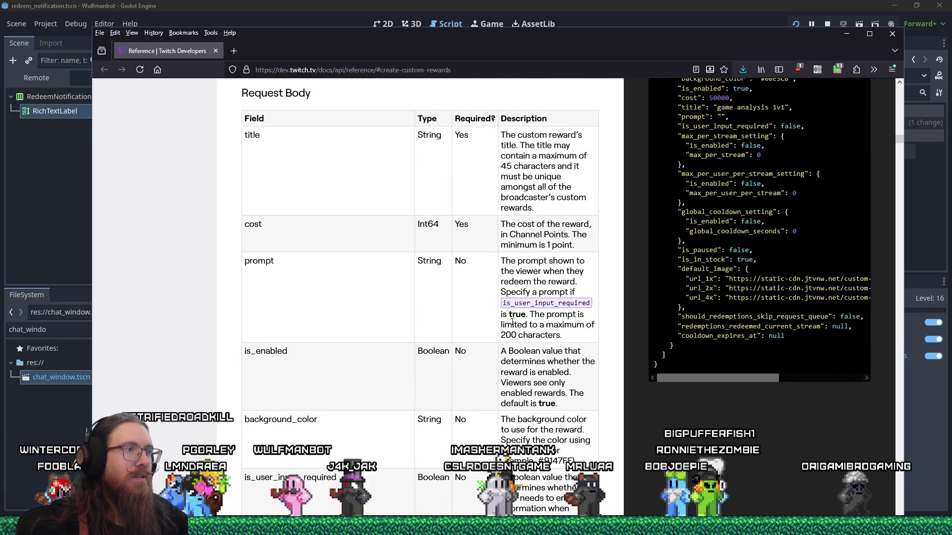
pyautogui.scroll(-20, 513, 323)
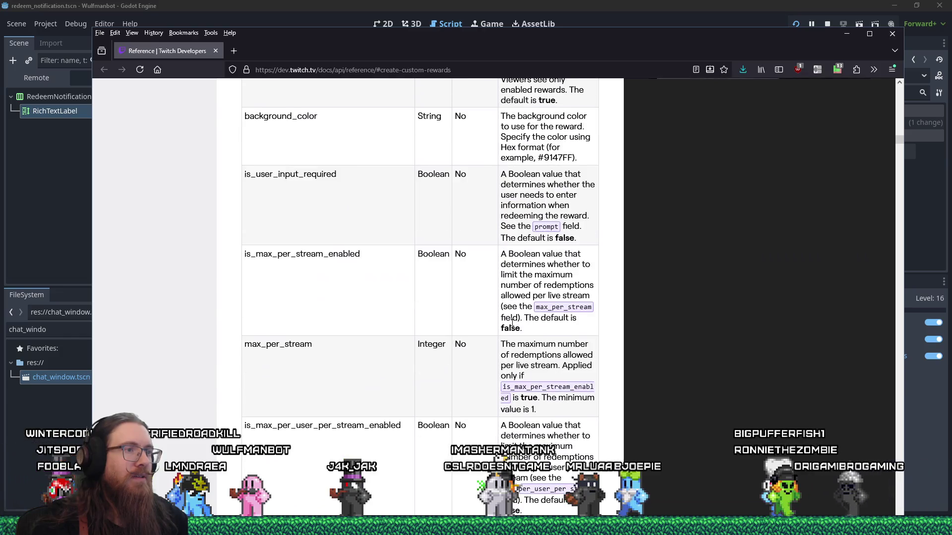
pyautogui.scroll(20, 513, 323)
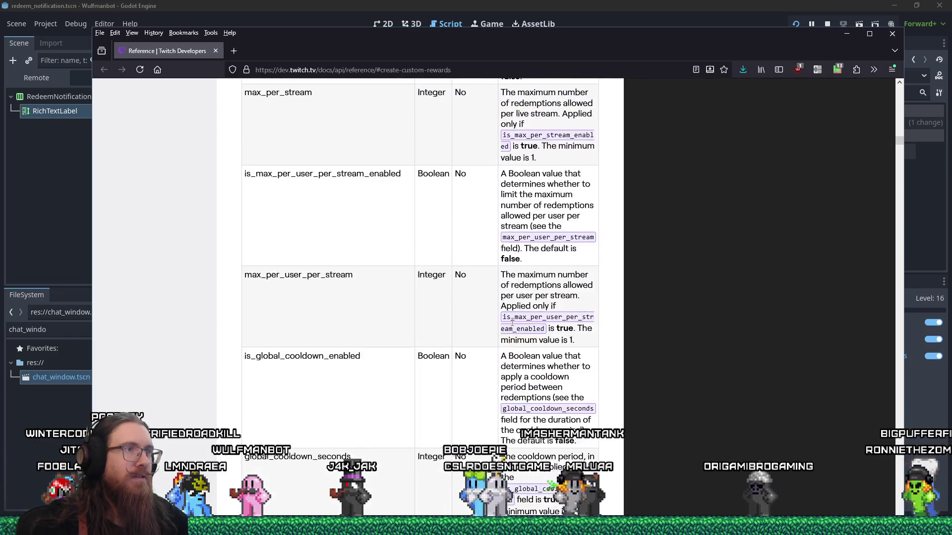
pyautogui.scroll(1, 513, 323)
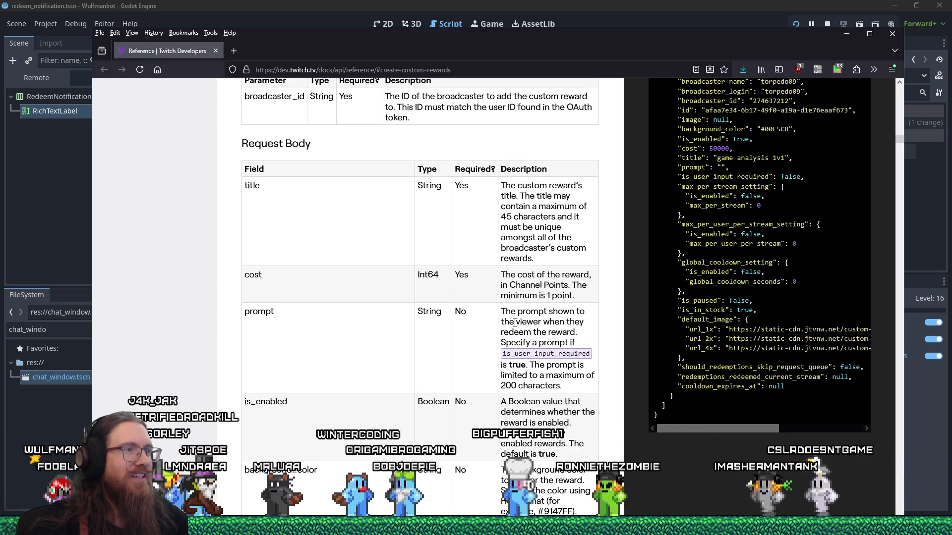
pyautogui.doubleClick(428, 274)
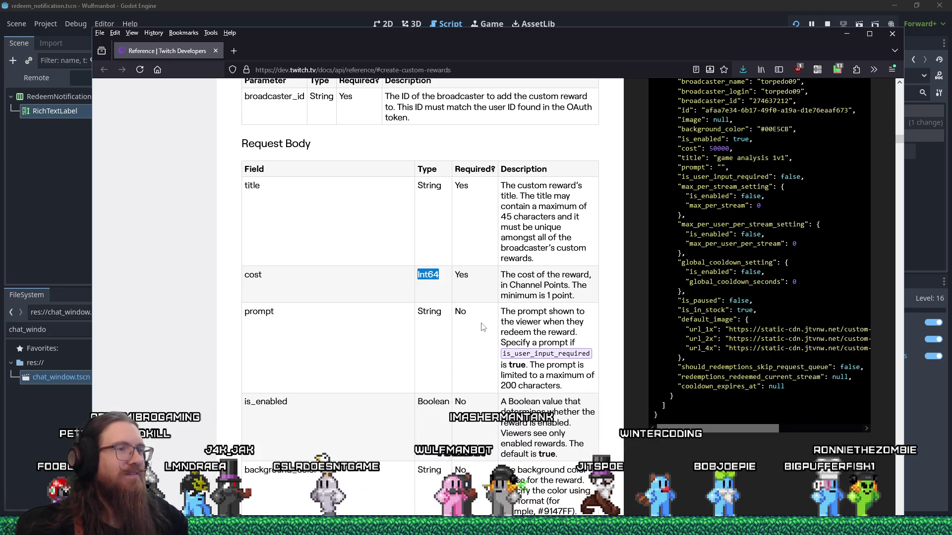
pyautogui.scroll(3, 483, 327)
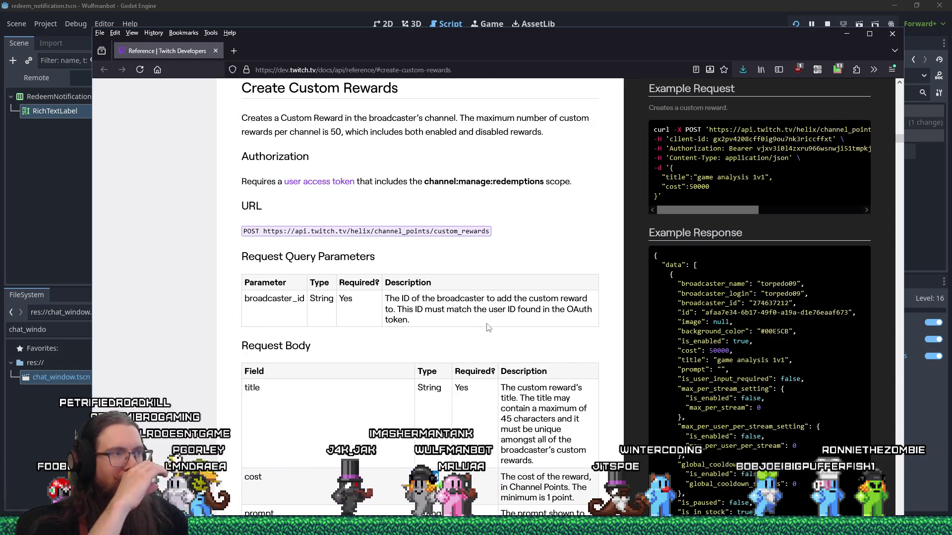
pyautogui.hotkey('alt', 'Tab')
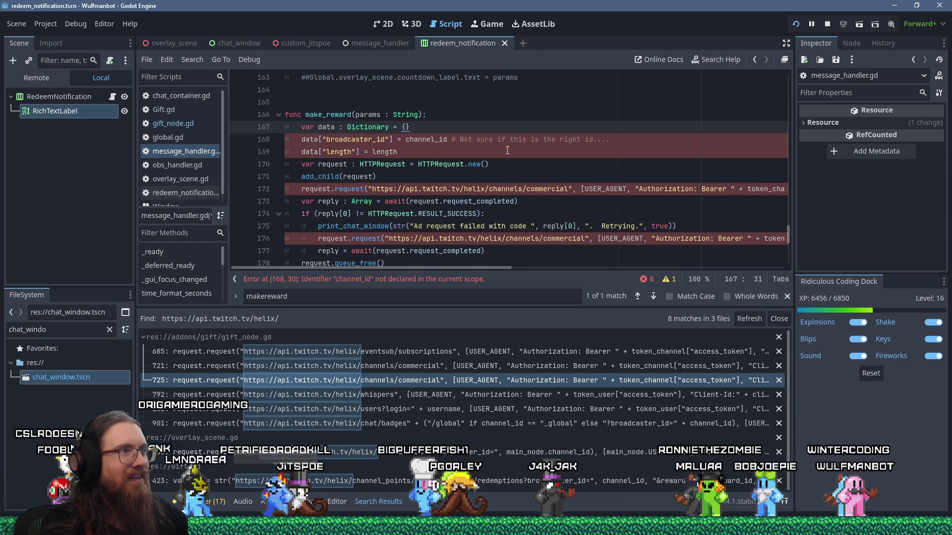
# Add the line data["title"] = params under var data in make_reward
pyautogui.press('Return')
pyautogui.write('data[')
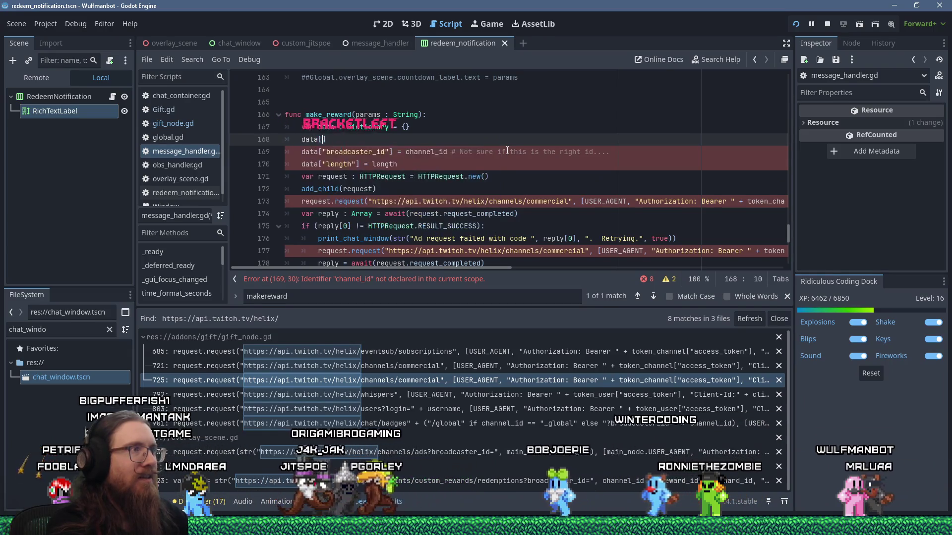
pyautogui.hotkey('alt', 'Tab')
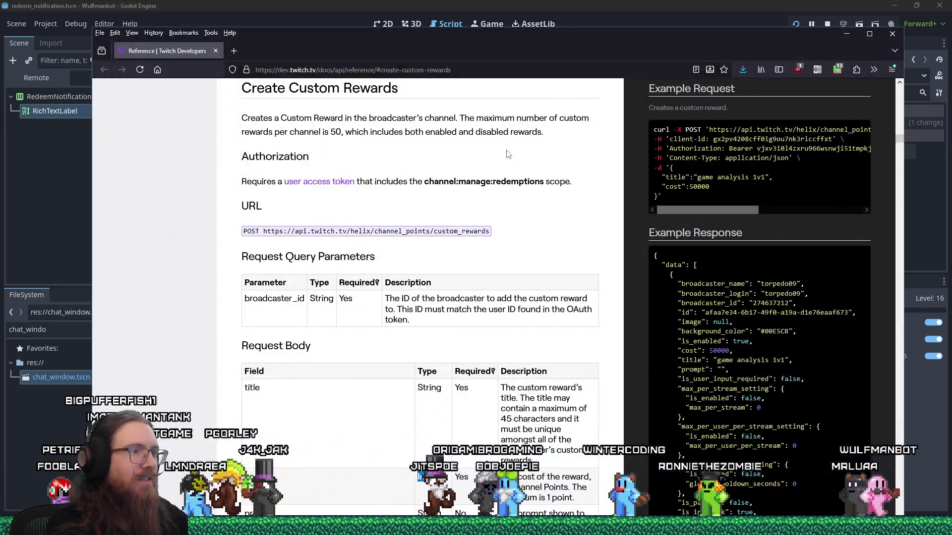
pyautogui.hotkey('alt', 'Tab')
pyautogui.write('"title"] = params')
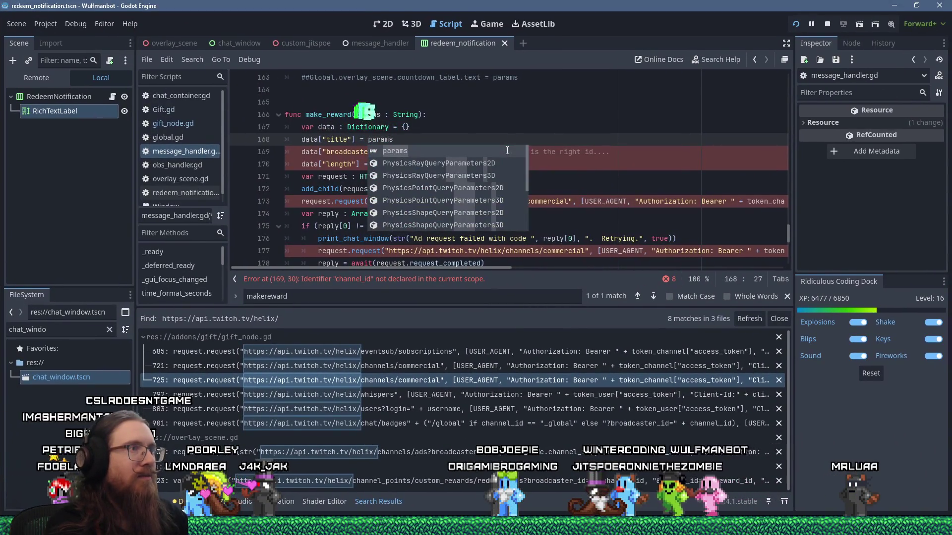
pyautogui.press('Return')
pyautogui.press('Return')
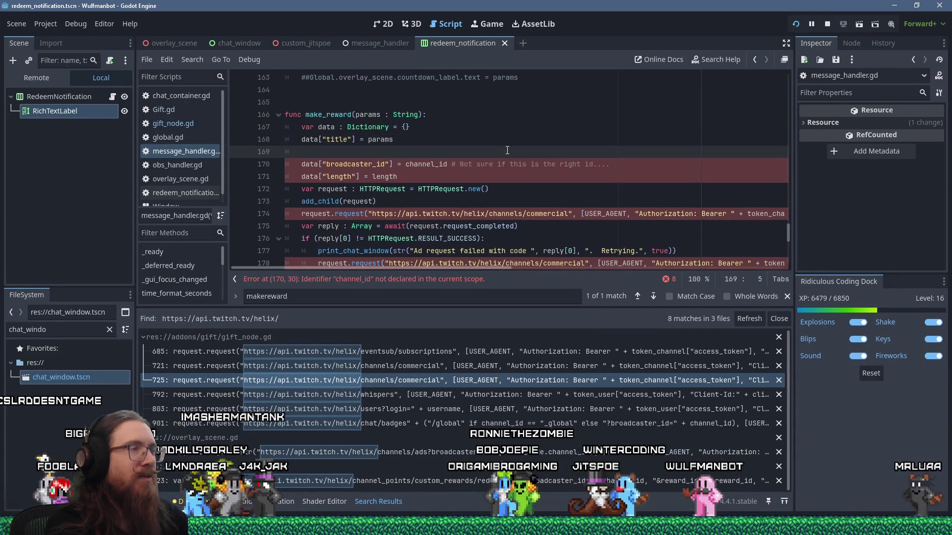
# Add the line data["cost"] = 1 below the title entry
pyautogui.hotkey('alt', 'Tab')
pyautogui.hotkey('alt', 'Tab')
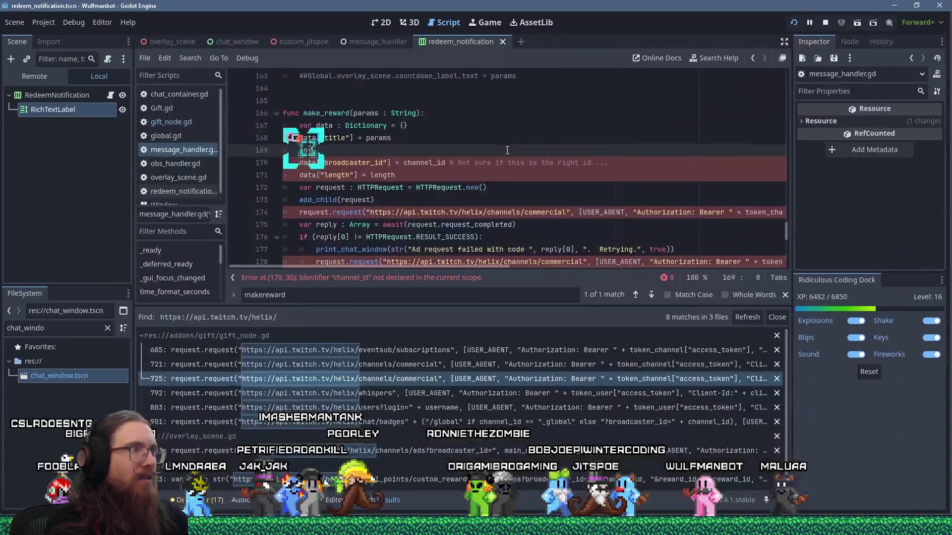
pyautogui.write('cost')
pyautogui.press('BackSpace')
pyautogui.press('BackSpace')
pyautogui.press('BackSpace')
pyautogui.write('data0')
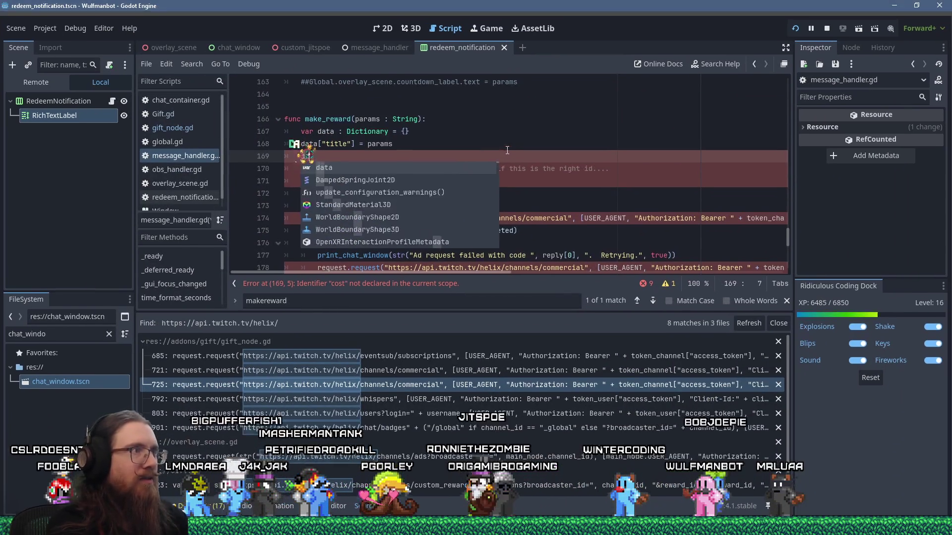
pyautogui.press('BackSpace')
pyautogui.write('["cost')
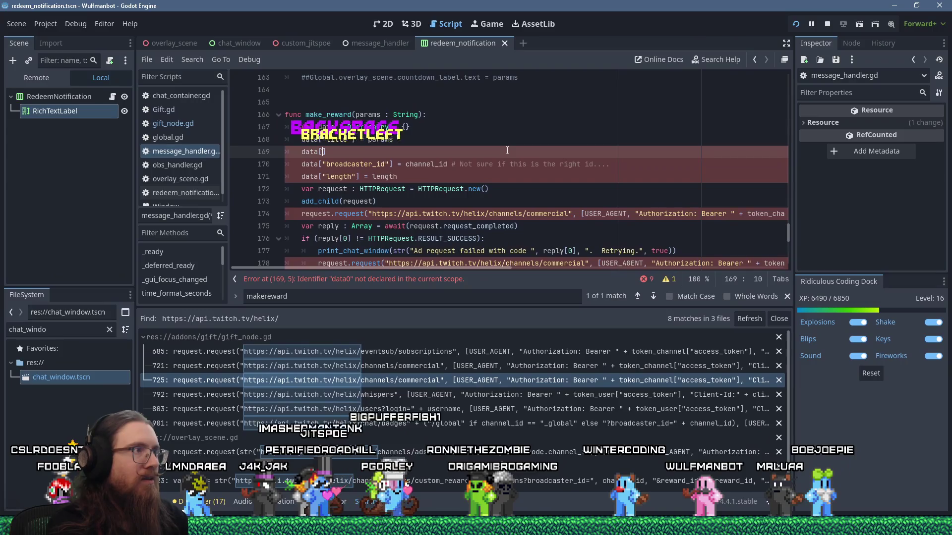
pyautogui.write('"]')
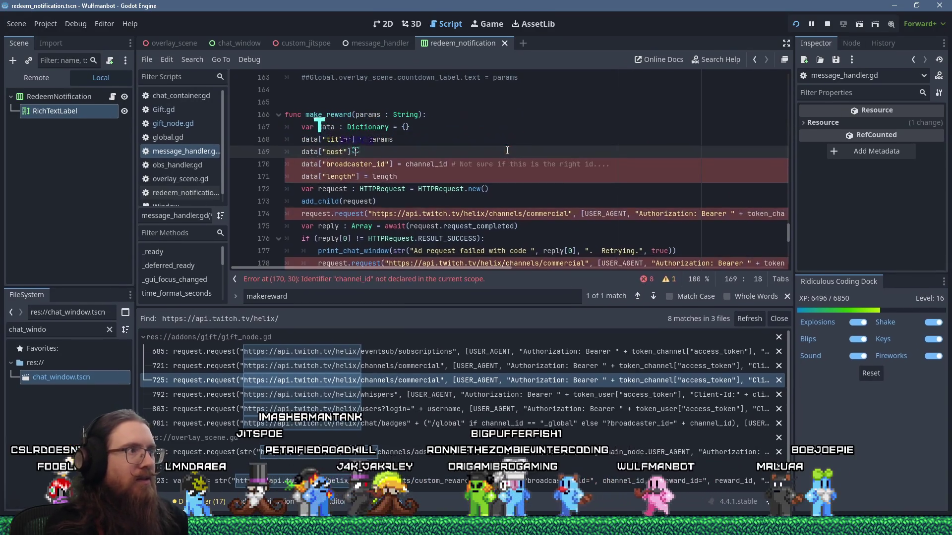
pyautogui.press('Return')
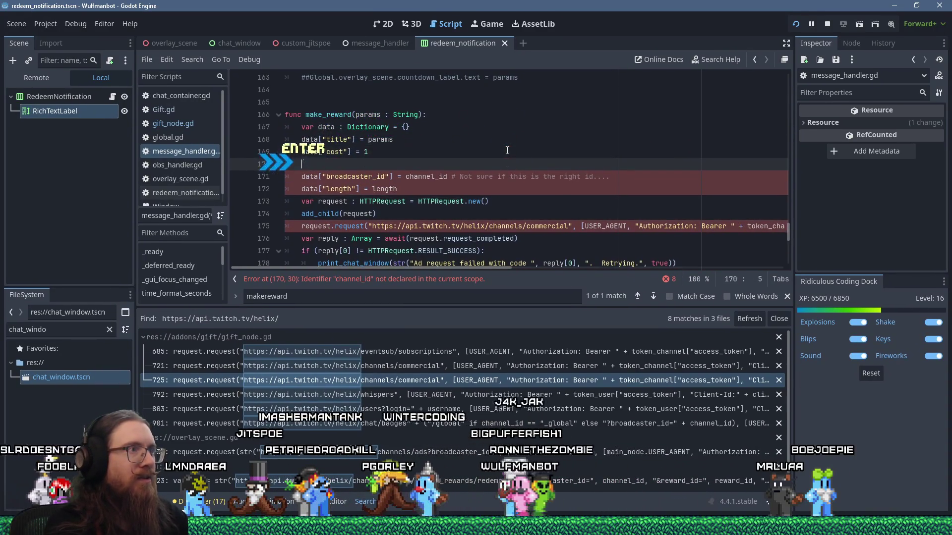
pyautogui.hotkey('alt', 'Tab')
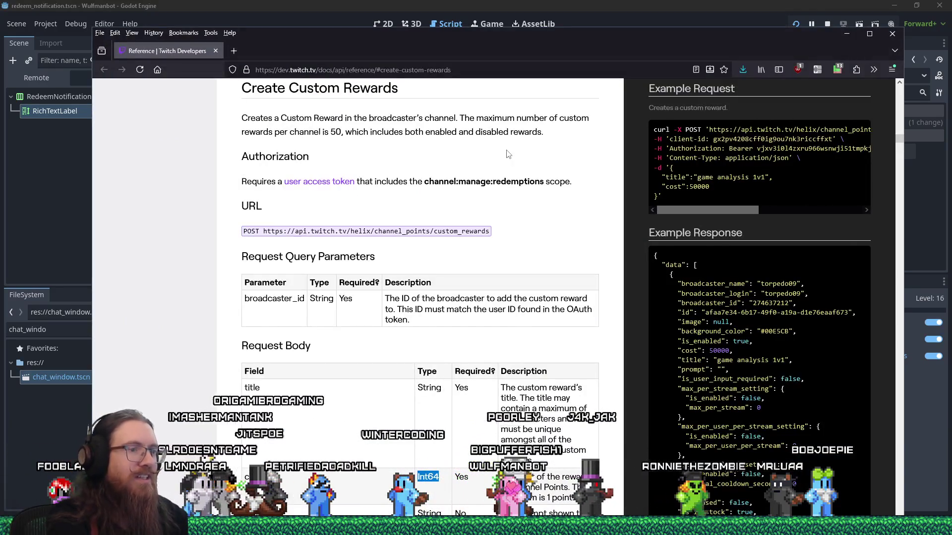
# Scroll through the Create Custom Rewards request body fields in the Twitch docs
pyautogui.scroll(-6, 404, 355)
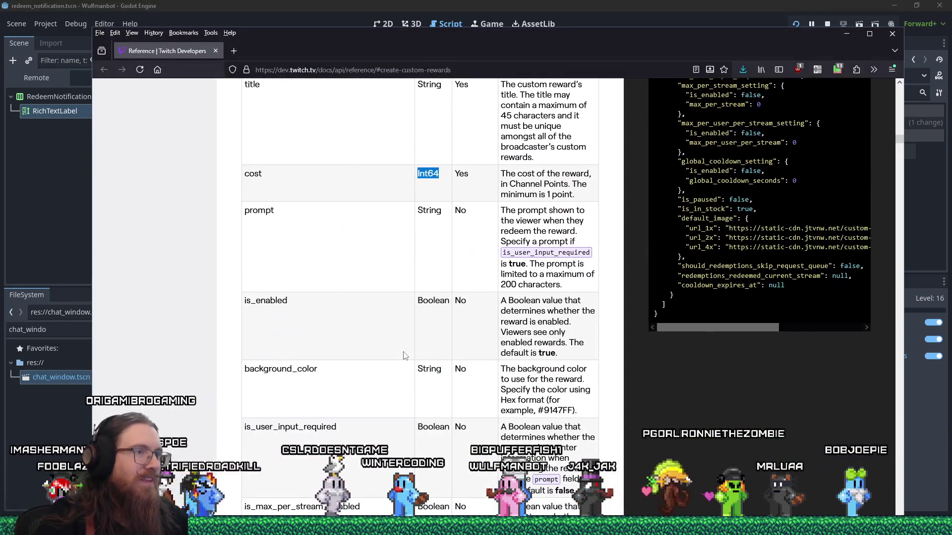
pyautogui.scroll(-9, 404, 355)
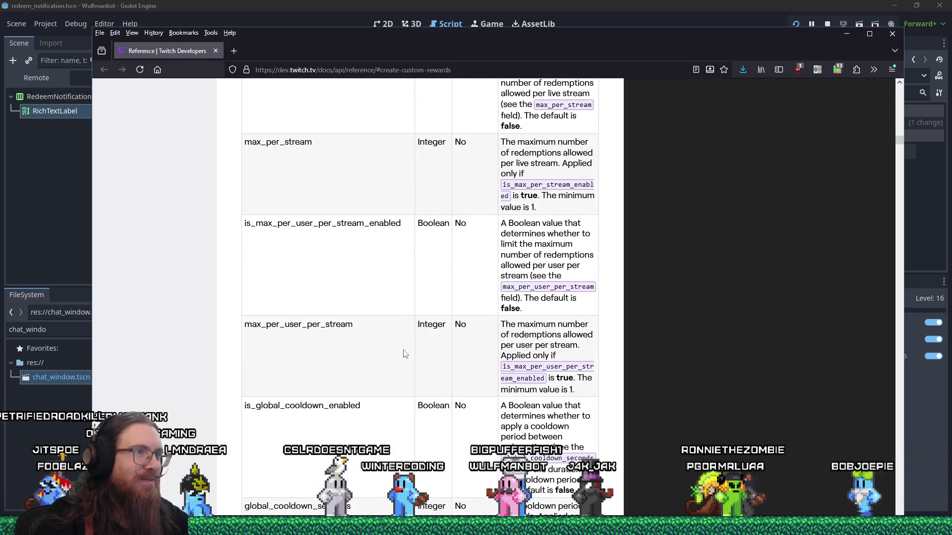
pyautogui.scroll(11, 404, 354)
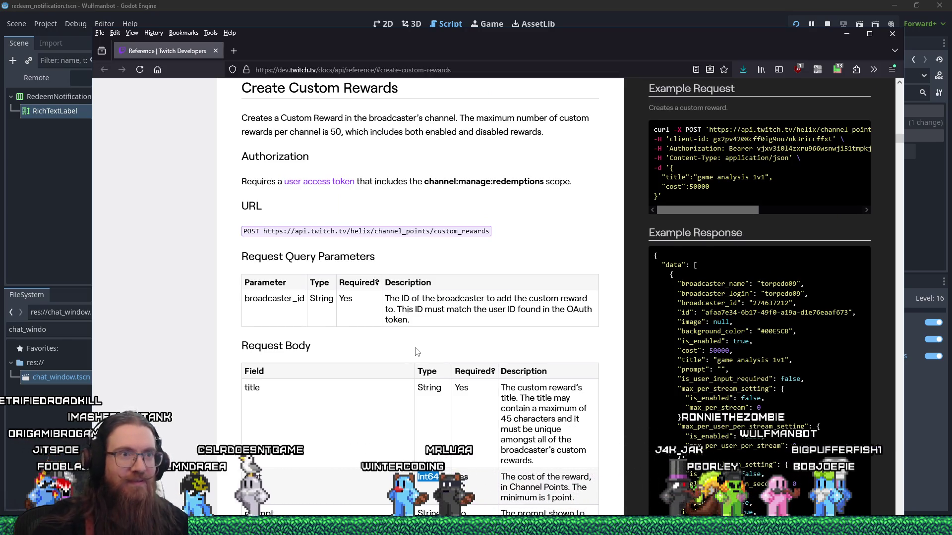
pyautogui.scroll(-2, 409, 250)
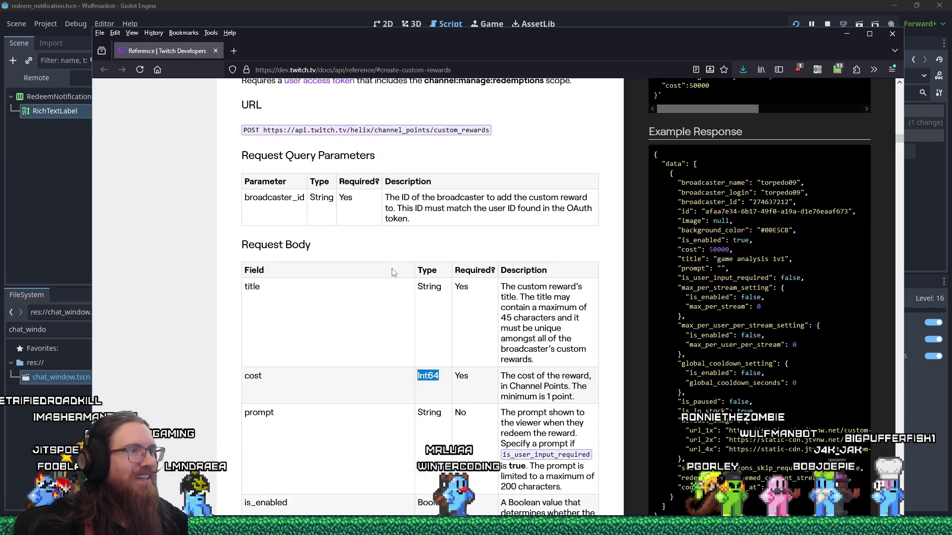
pyautogui.scroll(4, 393, 272)
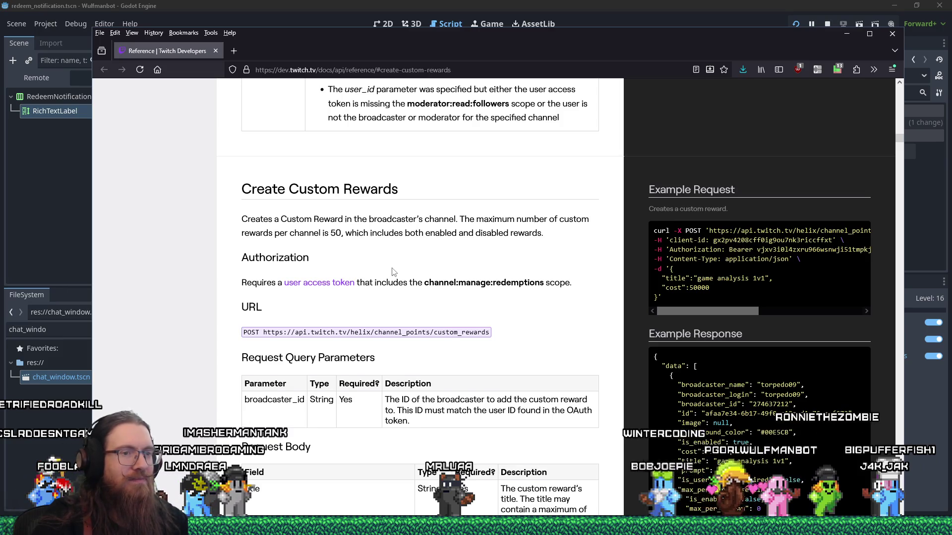
pyautogui.scroll(-3, 393, 272)
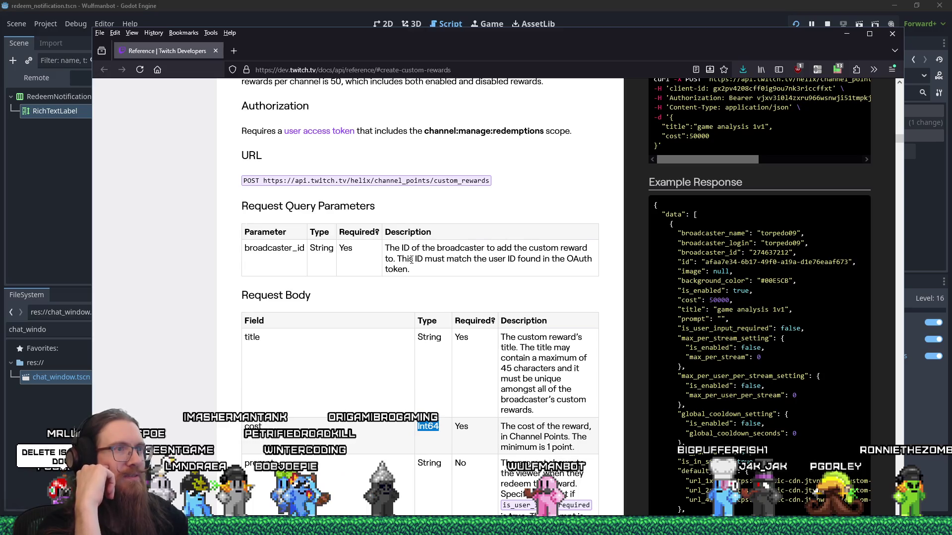
pyautogui.hotkey('alt', 'Tab')
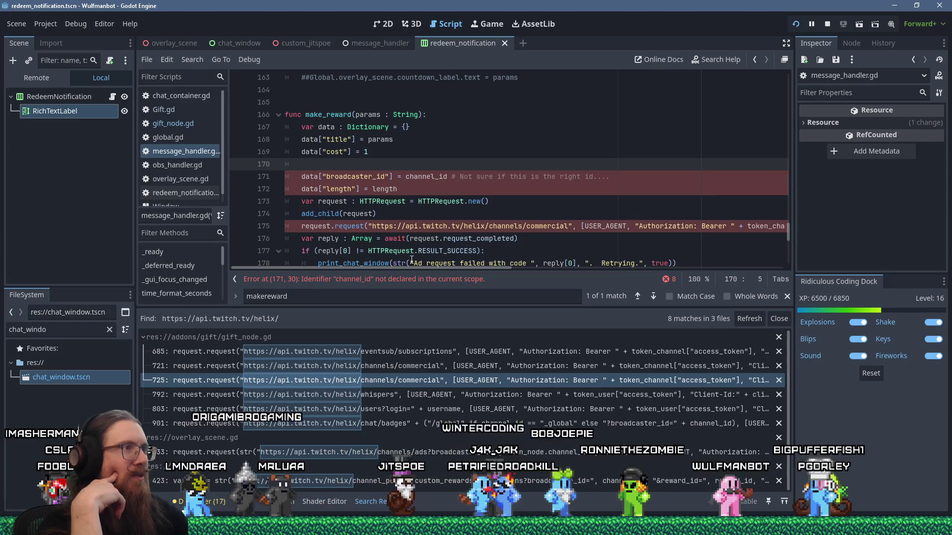
# Inspect the docs' example request that sets a title and a cost of 50000
pyautogui.hotkey('alt', 'Tab')
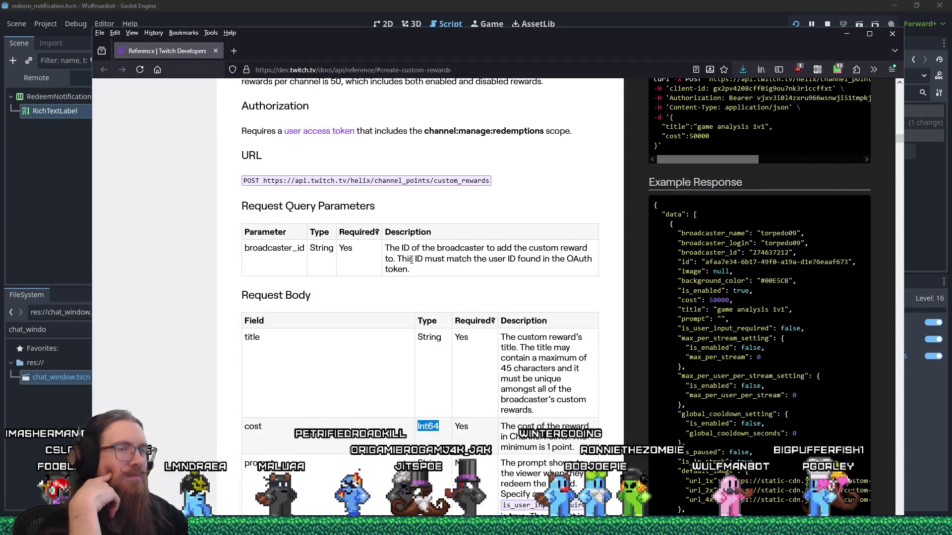
pyautogui.scroll(3, 671, 321)
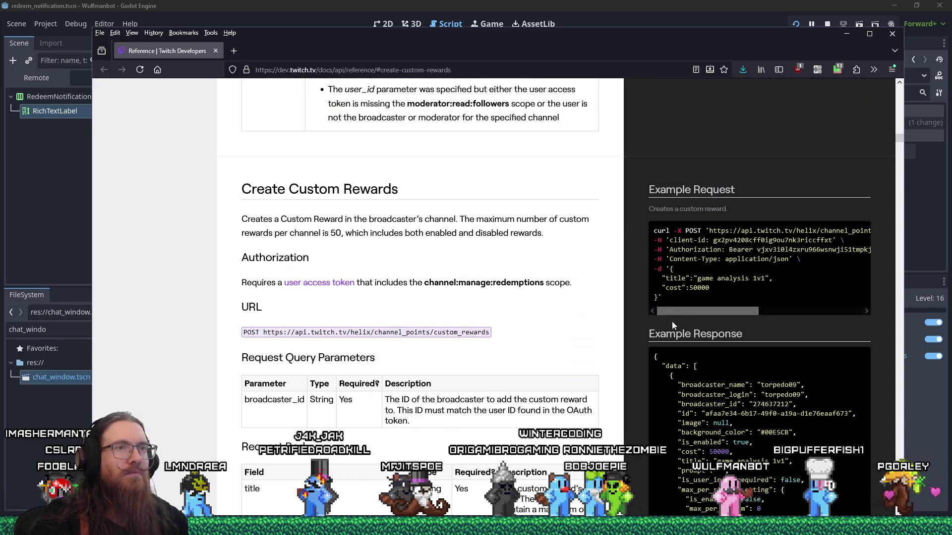
pyautogui.scroll(-1, 671, 321)
pyautogui.scroll(-2, 672, 324)
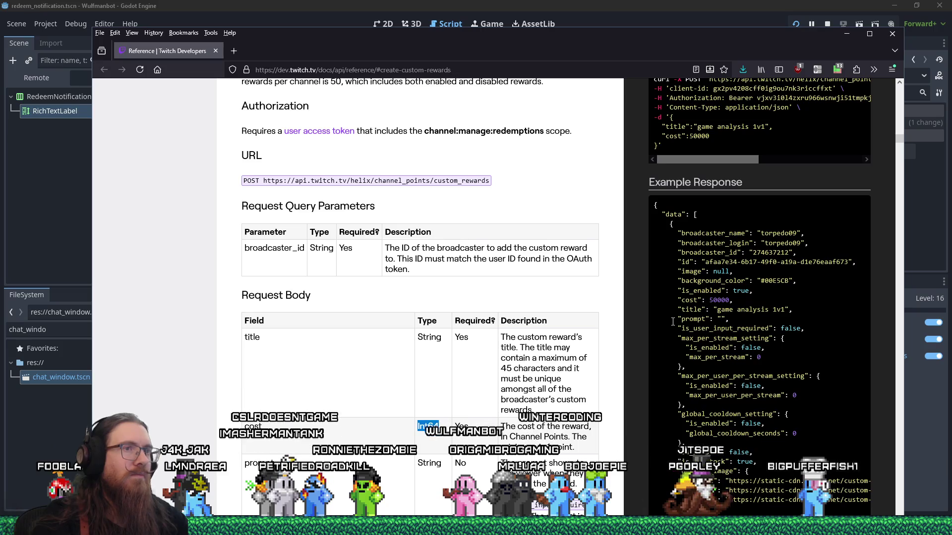
pyautogui.scroll(2, 711, 251)
pyautogui.moveTo(720, 262)
pyautogui.mouseDown()
pyautogui.moveTo(815, 255)
pyautogui.moveTo(671, 250)
pyautogui.mouseUp()
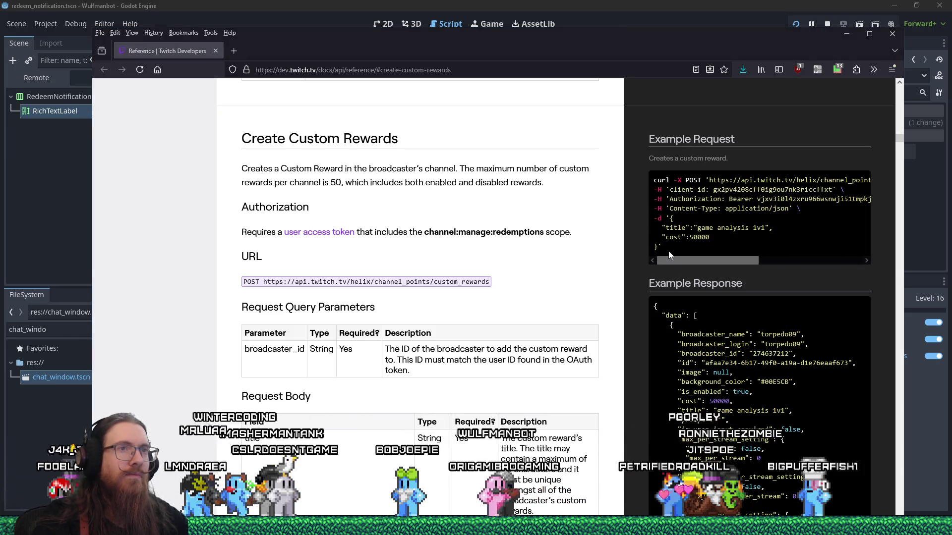
pyautogui.hotkey('alt', 'Tab')
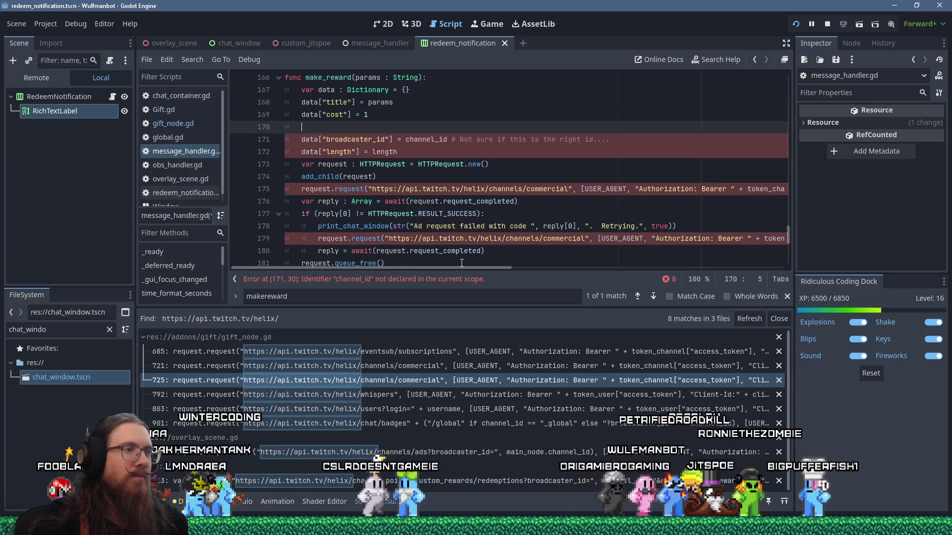
# Compare the make_reward request line against the docs' example request
pyautogui.moveTo(449, 268)
pyautogui.mouseDown()
pyautogui.moveTo(708, 254)
pyautogui.moveTo(471, 248)
pyautogui.moveTo(430, 236)
pyautogui.moveTo(751, 259)
pyautogui.moveTo(371, 236)
pyautogui.moveTo(765, 248)
pyautogui.mouseUp()
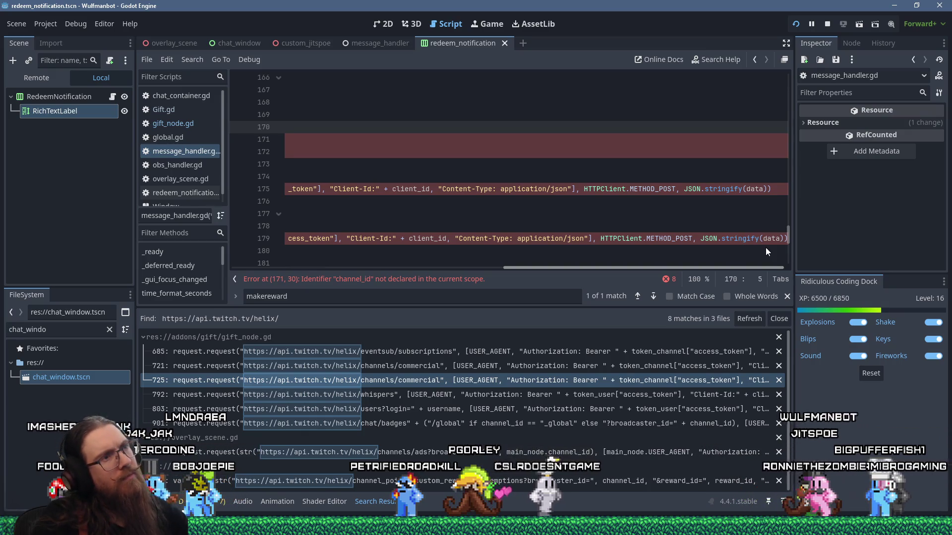
pyautogui.hotkey('alt', 'Tab')
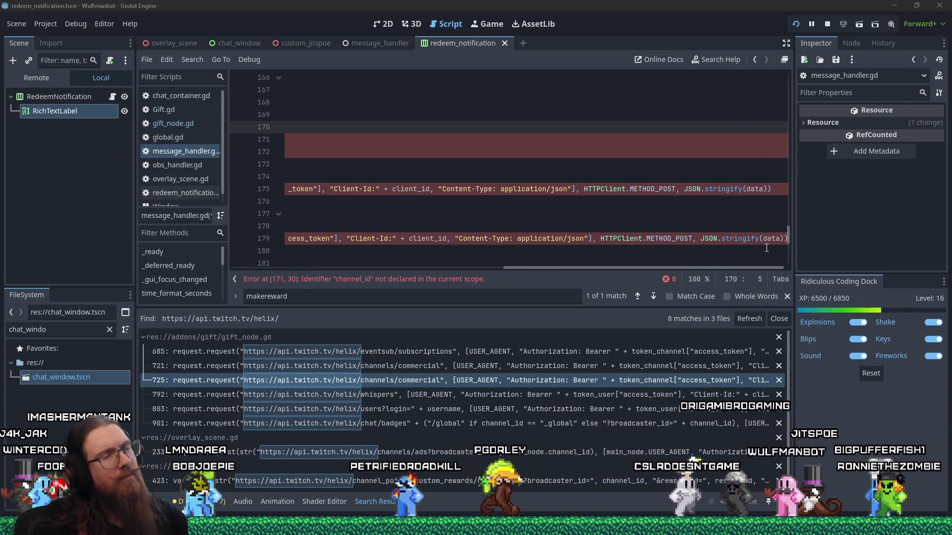
pyautogui.moveTo(727, 263)
pyautogui.mouseDown()
pyautogui.moveTo(841, 267)
pyautogui.moveTo(679, 254)
pyautogui.mouseUp()
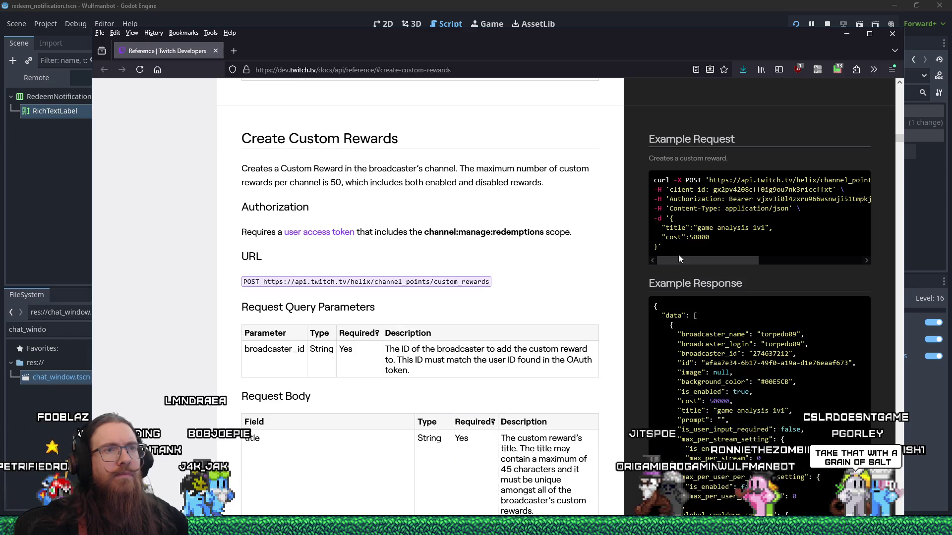
pyautogui.hotkey('alt', 'Tab')
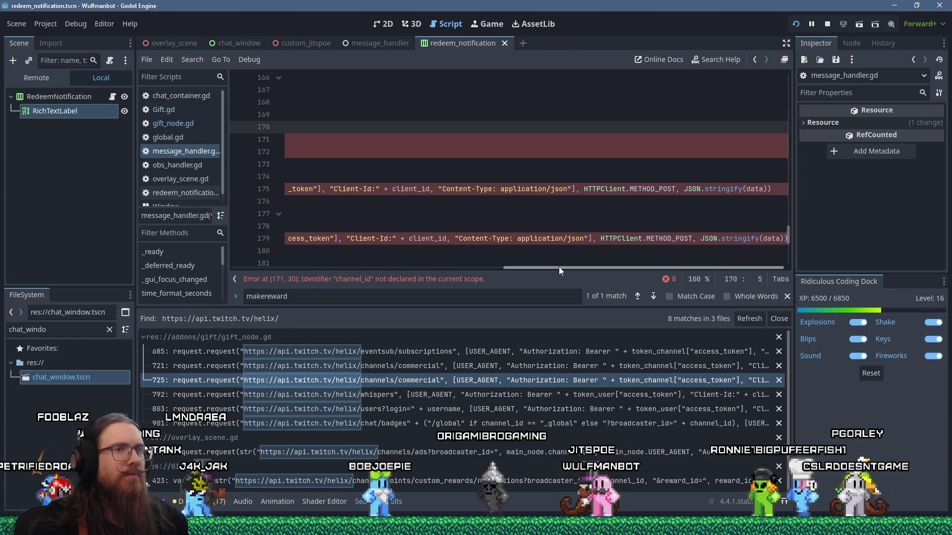
pyautogui.hotkey('alt', 'Tab')
pyautogui.moveTo(700, 264); pyautogui.dragTo(687, 263)
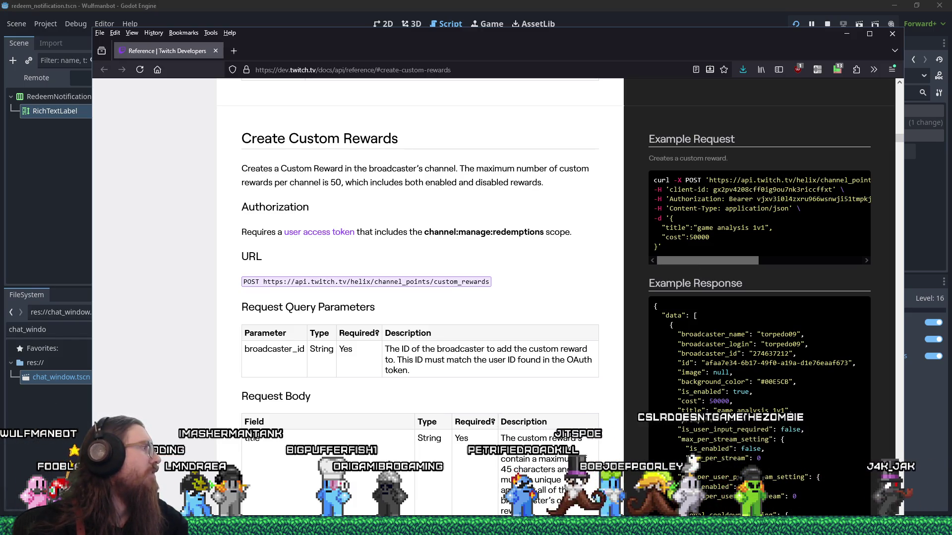
pyautogui.hotkey('alt', 'Tab')
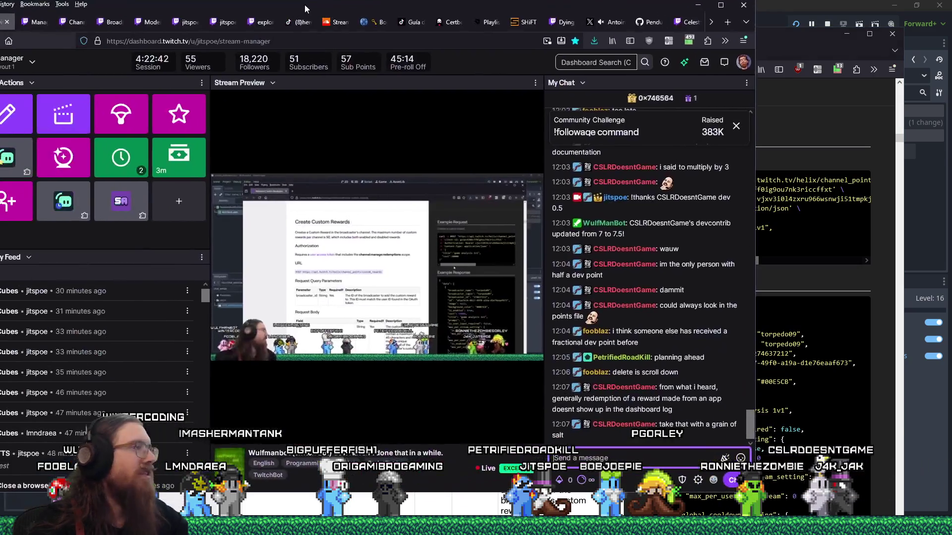
# Check the Stream Manager activity feed for past redemptions and dismiss the Report Reward Redemption popup
pyautogui.scroll(-2, 197, 362)
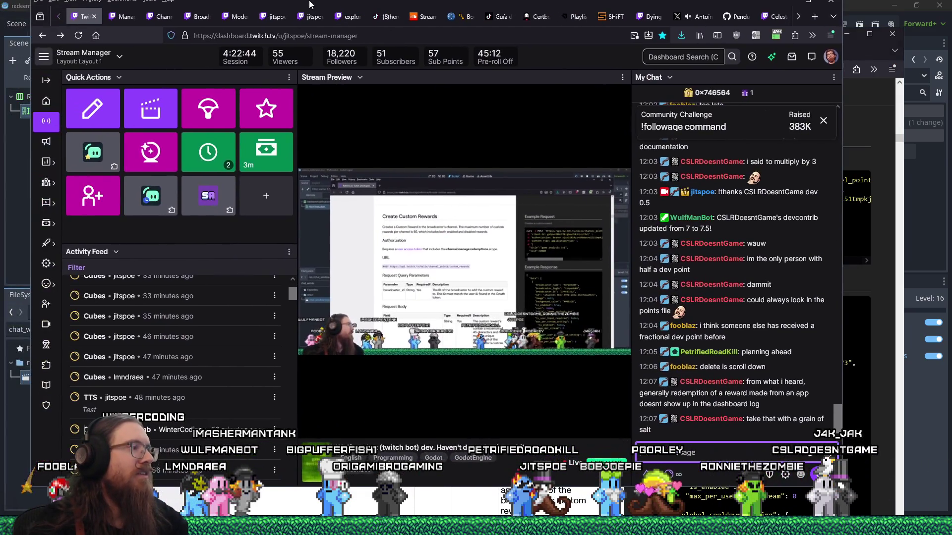
pyautogui.scroll(-3, 197, 361)
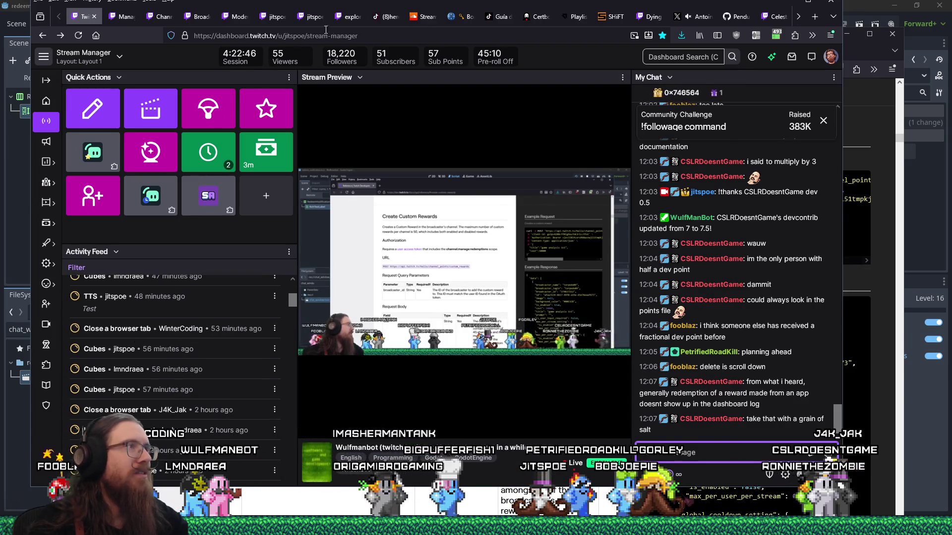
pyautogui.hotkey('alt', 'Tab')
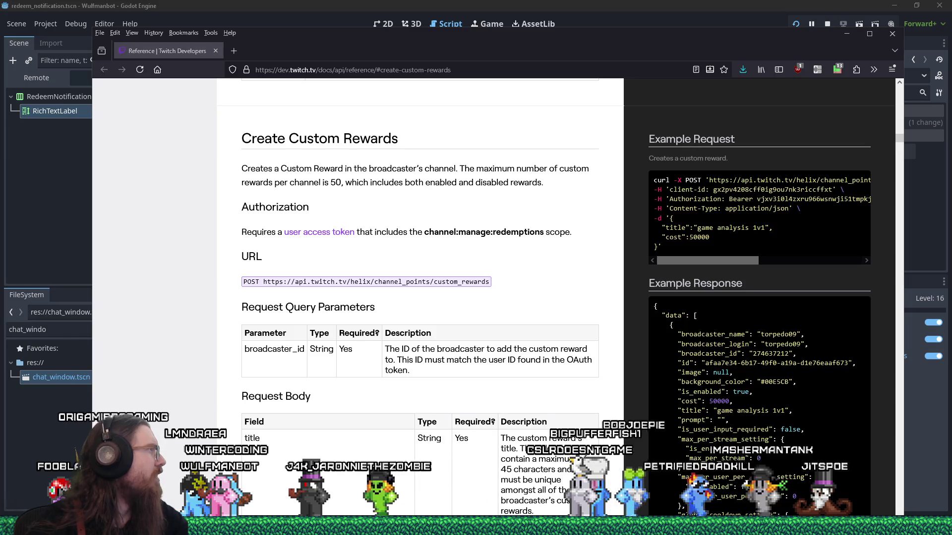
pyautogui.hotkey('alt', 'Tab')
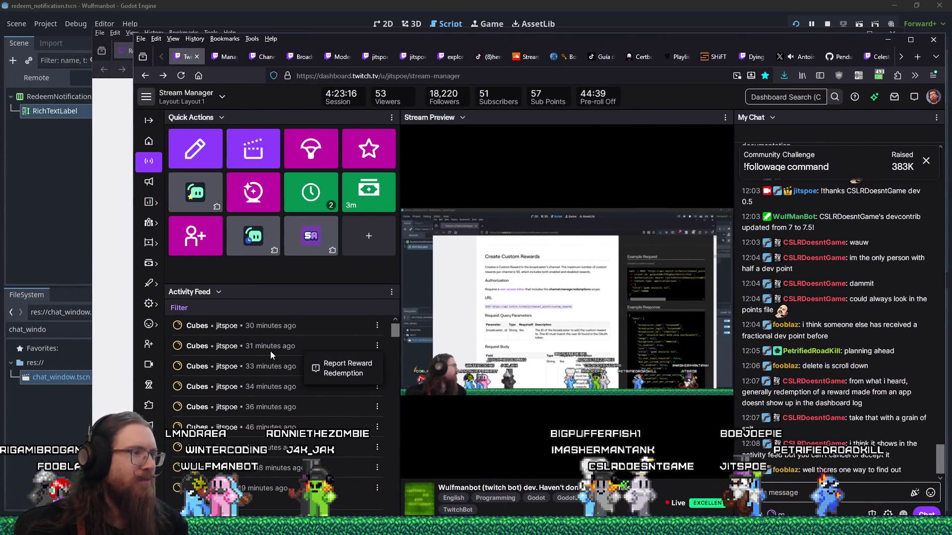
pyautogui.click(269, 350)
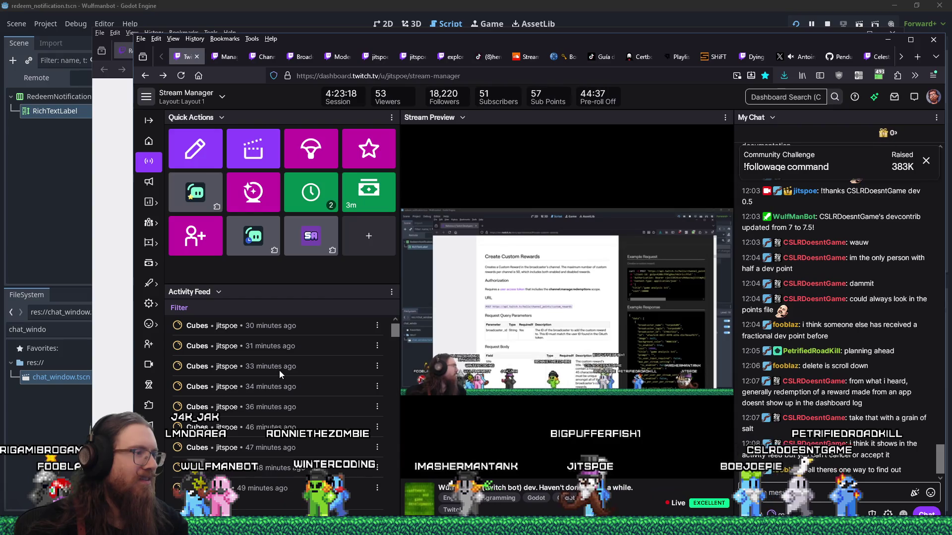
pyautogui.hotkey('alt', 'Tab')
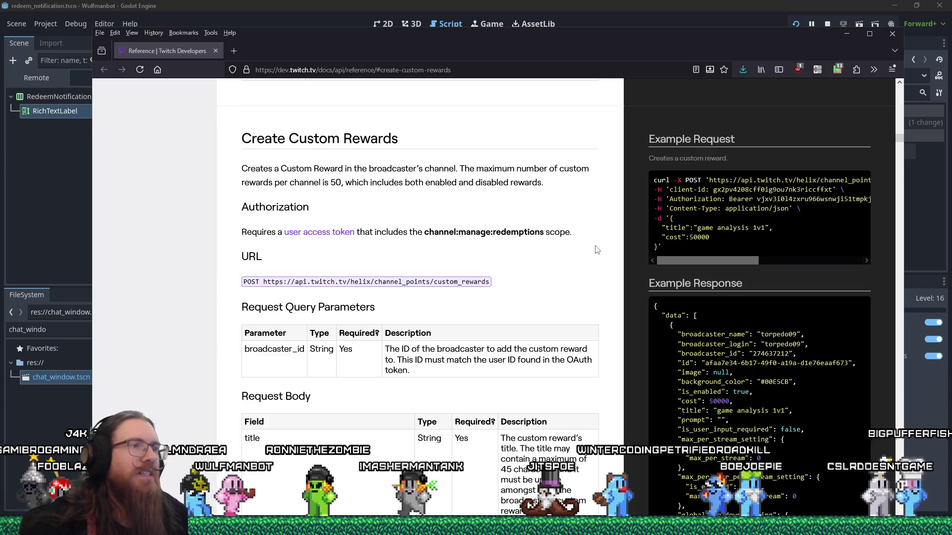
pyautogui.hotkey('alt', 'Tab')
pyautogui.press('Tab')
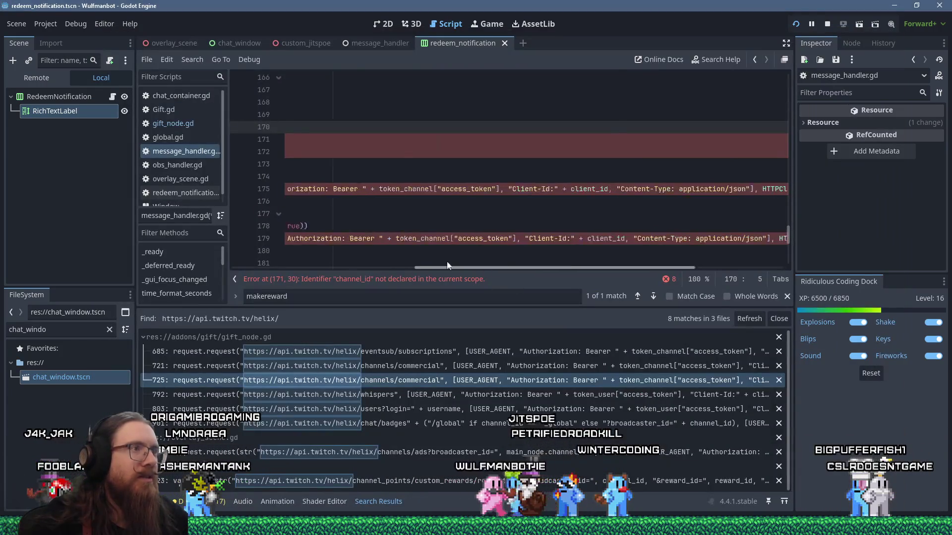
pyautogui.moveTo(447, 267); pyautogui.dragTo(345, 188)
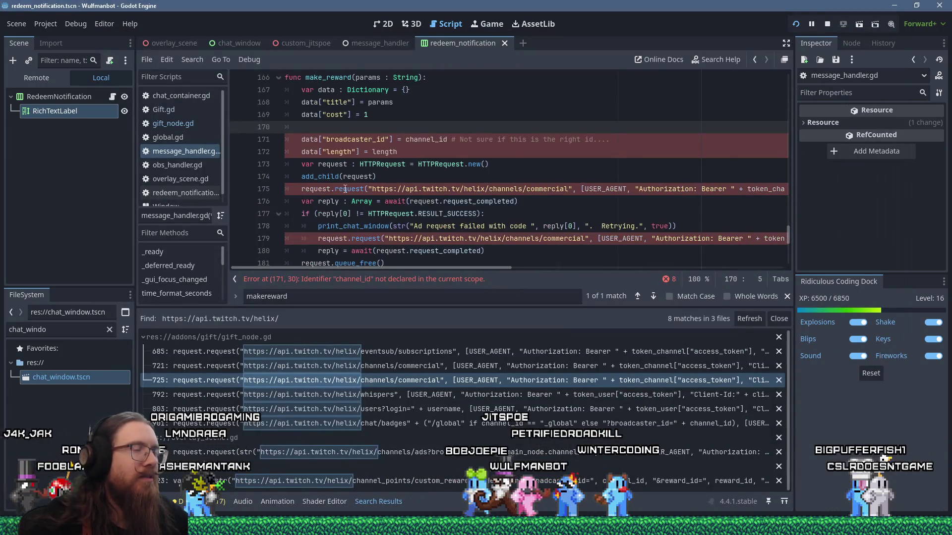
pyautogui.write('var ur')
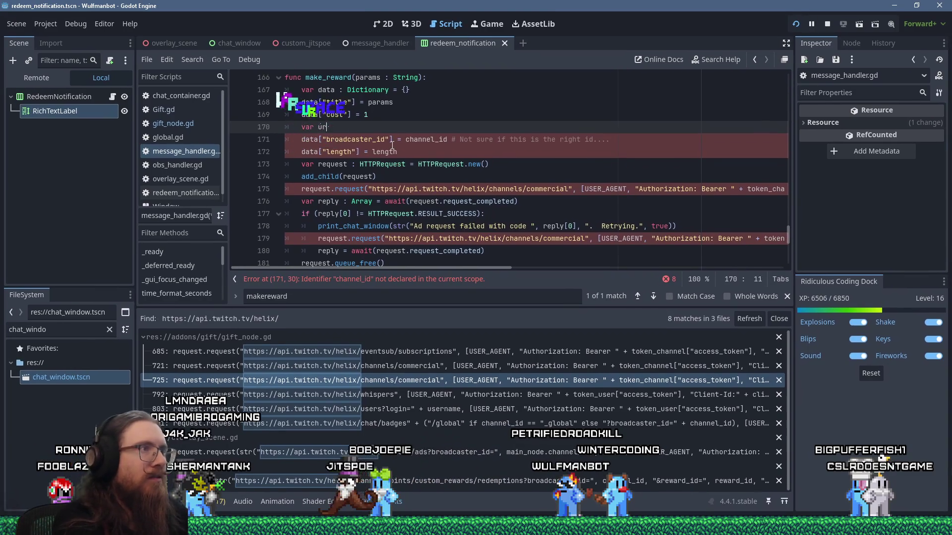
pyautogui.write('l :=')
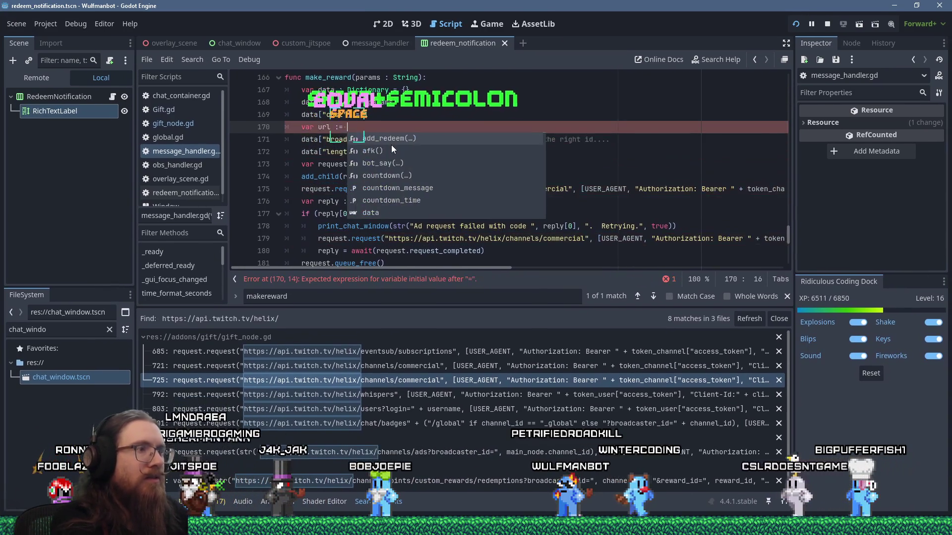
pyautogui.press('super+w')
pyautogui.click(504, 134)
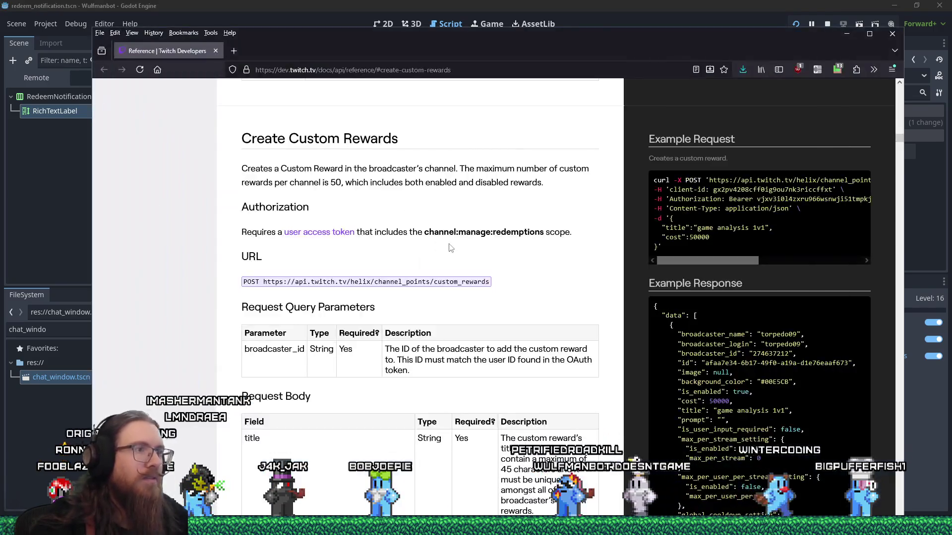
pyautogui.rightClick(477, 282)
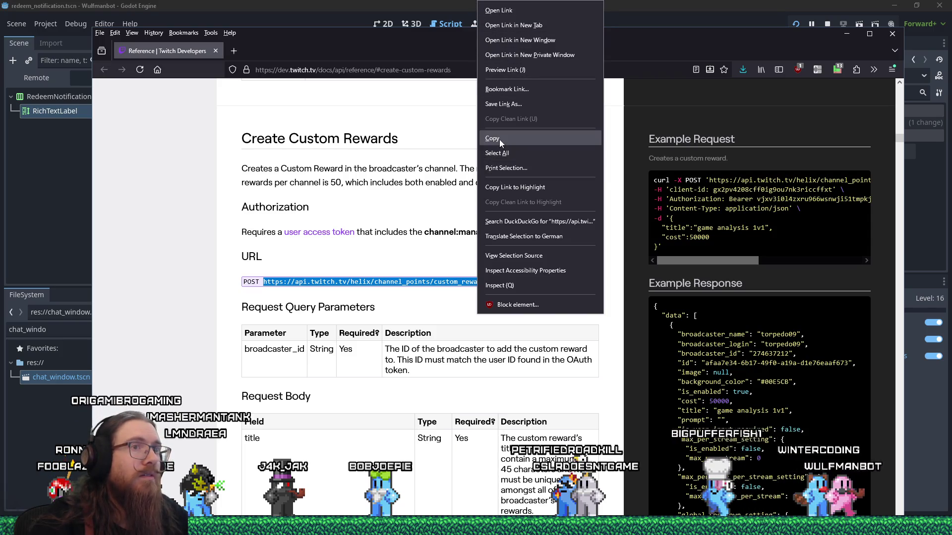
pyautogui.click(497, 139)
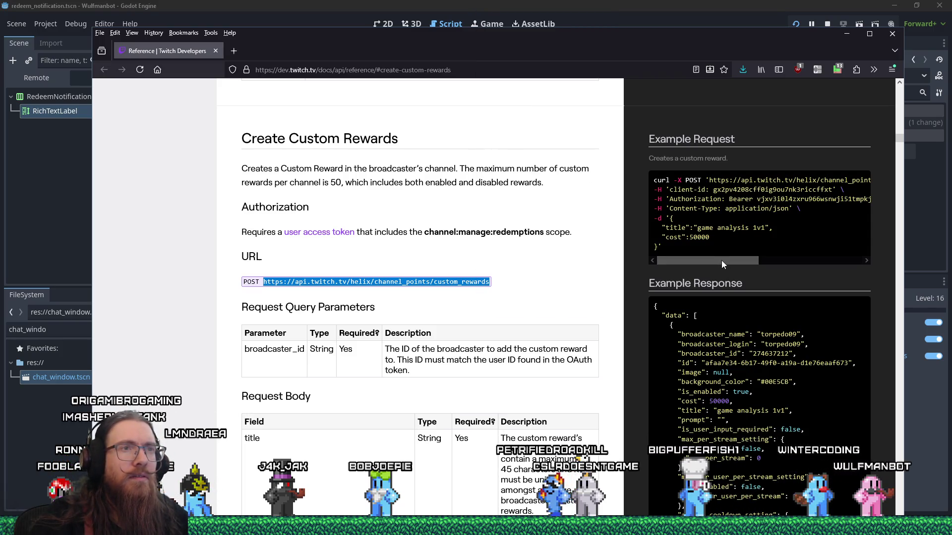
pyautogui.moveTo(721, 260)
pyautogui.mouseDown()
pyautogui.moveTo(852, 257)
pyautogui.moveTo(816, 256)
pyautogui.mouseUp()
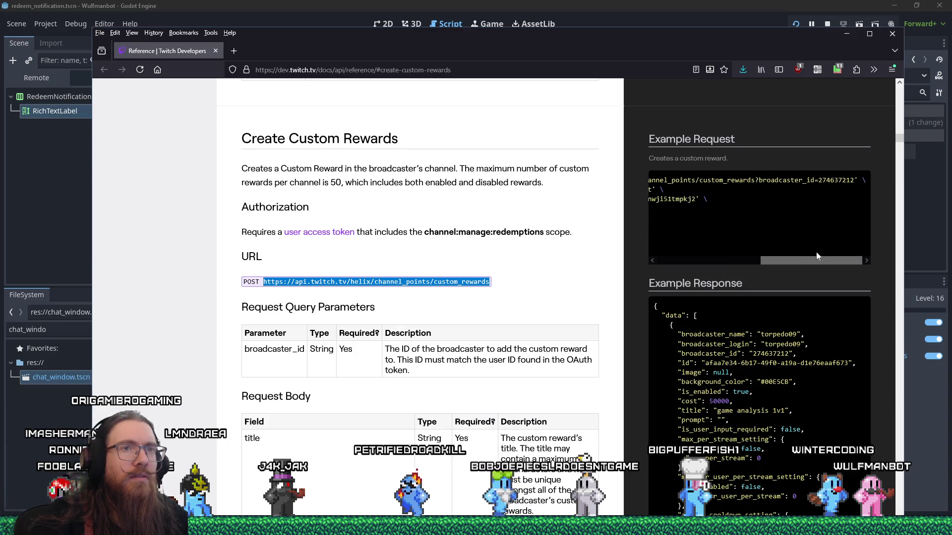
pyautogui.hotkey('alt', 'Tab')
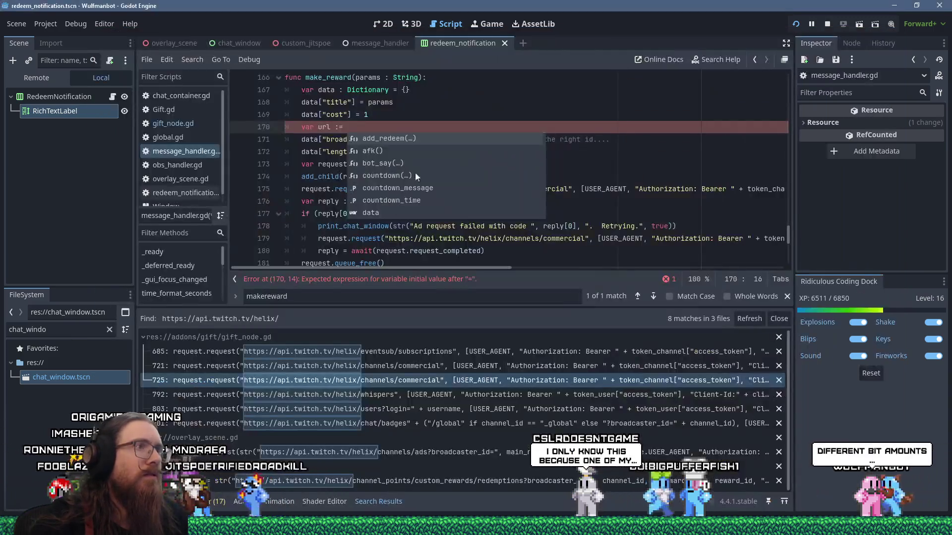
pyautogui.write('"')
pyautogui.press('shift+Insert')
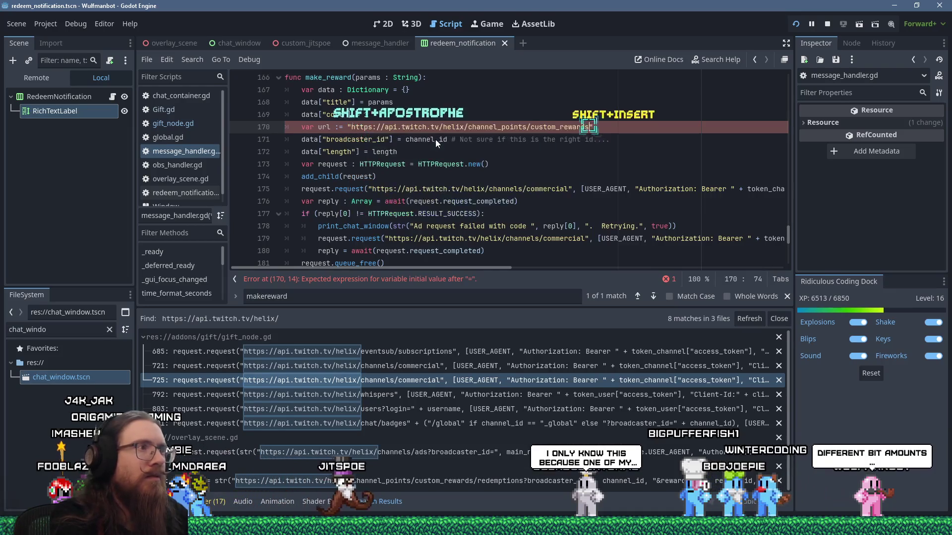
pyautogui.write('?broad')
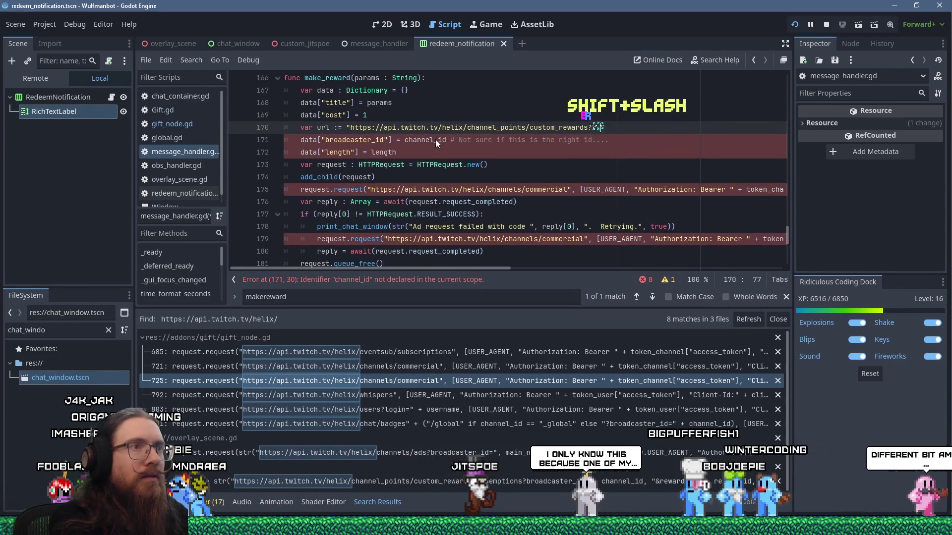
pyautogui.write('caster_id=')
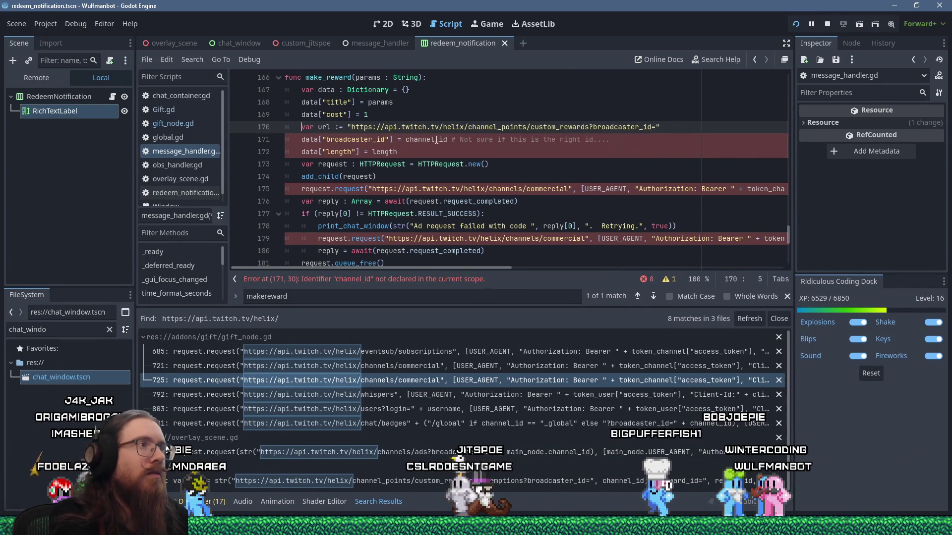
pyautogui.press('Right')
pyautogui.write('str(')
pyautogui.press('Delete')
pyautogui.press('End')
pyautogui.write(',')
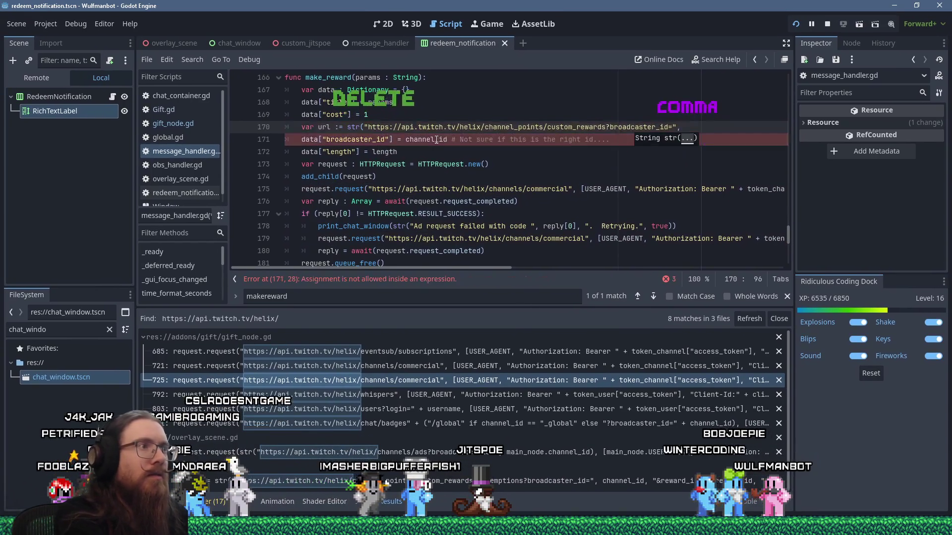
pyautogui.write(' channel_id')
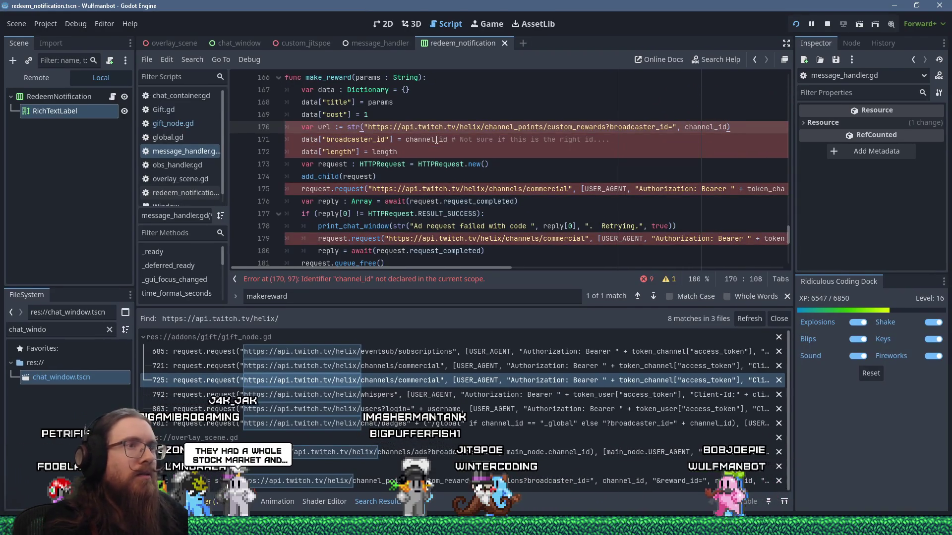
# Delete the old broadcaster_id and length data lines below the url line
pyautogui.press('Down')
pyautogui.press('Home')
pyautogui.hotkey('shift', 'Down')
pyautogui.hotkey('shift', 'Down')
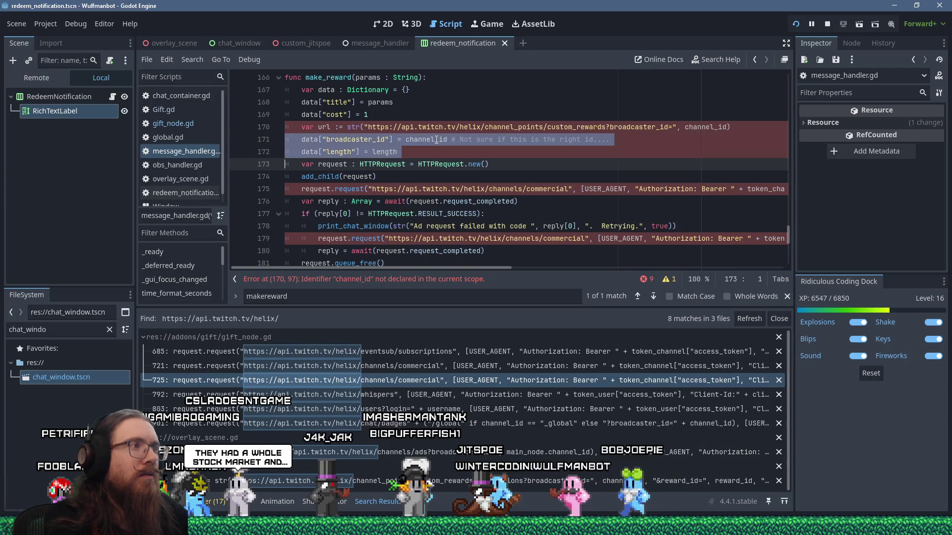
pyautogui.press('Delete')
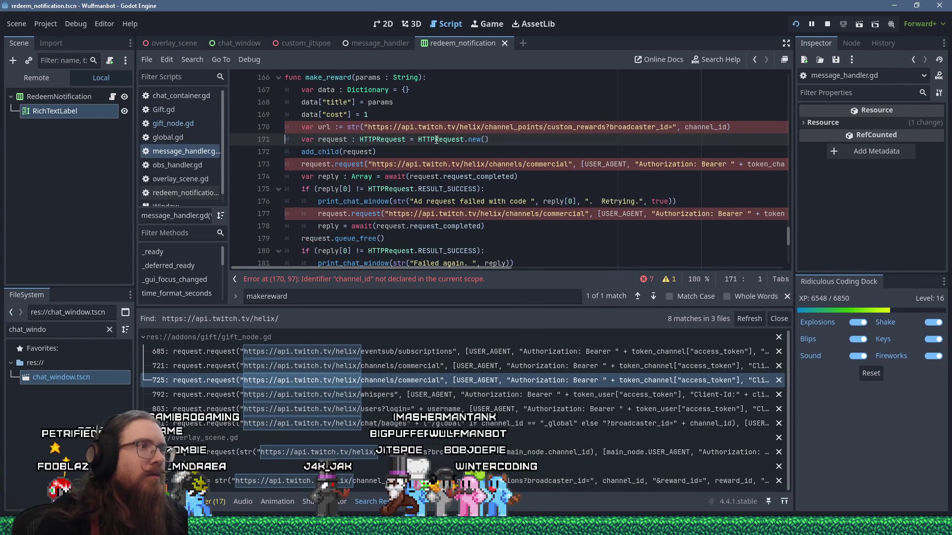
# Replace the commercial endpoint string in request.request on line 173 with url
pyautogui.moveTo(372, 164); pyautogui.dragTo(574, 164)
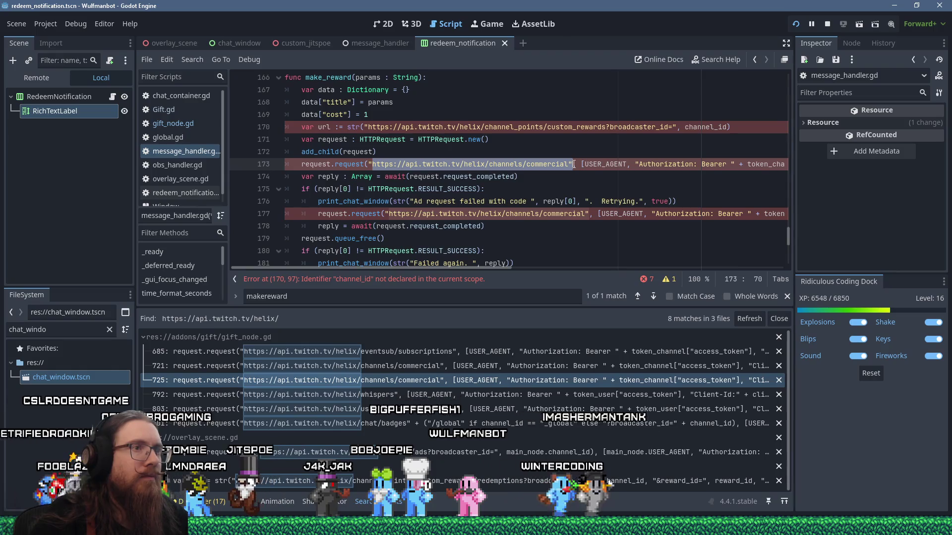
pyautogui.write('url')
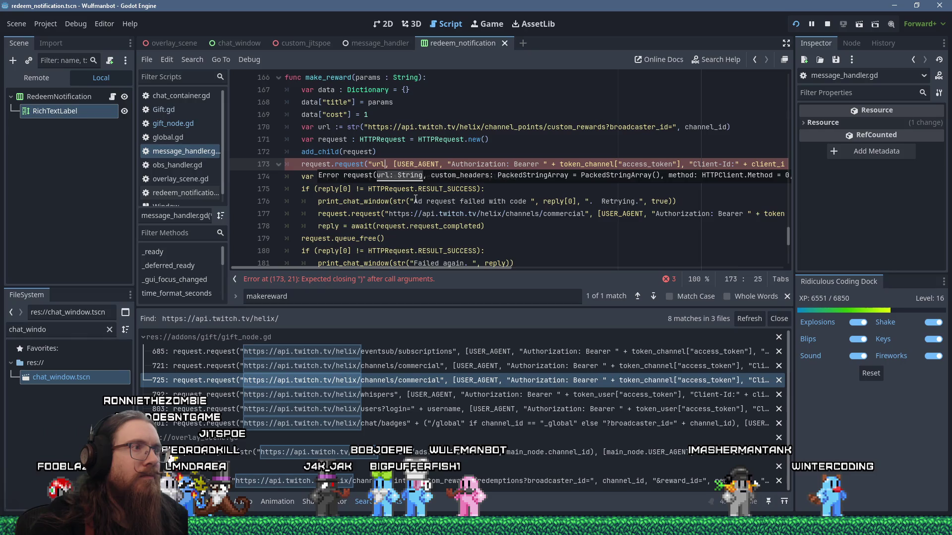
pyautogui.press('Left')
pyautogui.press('Left')
pyautogui.press('Left')
pyautogui.press('Delete')
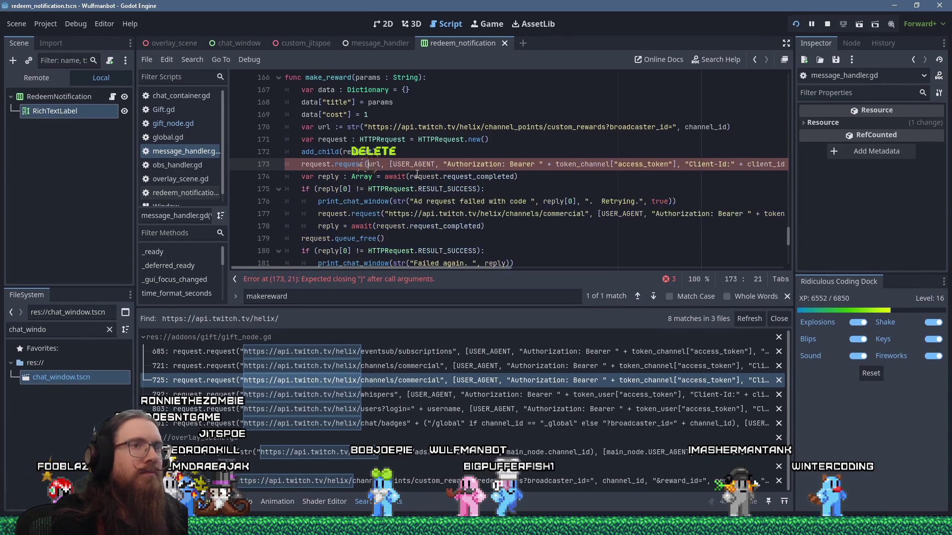
pyautogui.press('End')
pyautogui.press('Home')
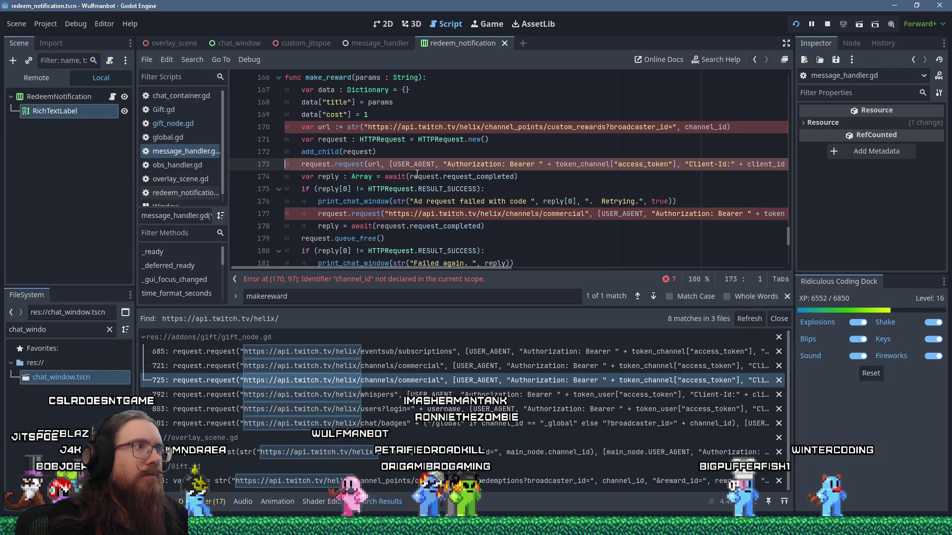
pyautogui.press('Up')
pyautogui.press('Up')
pyautogui.press('Up')
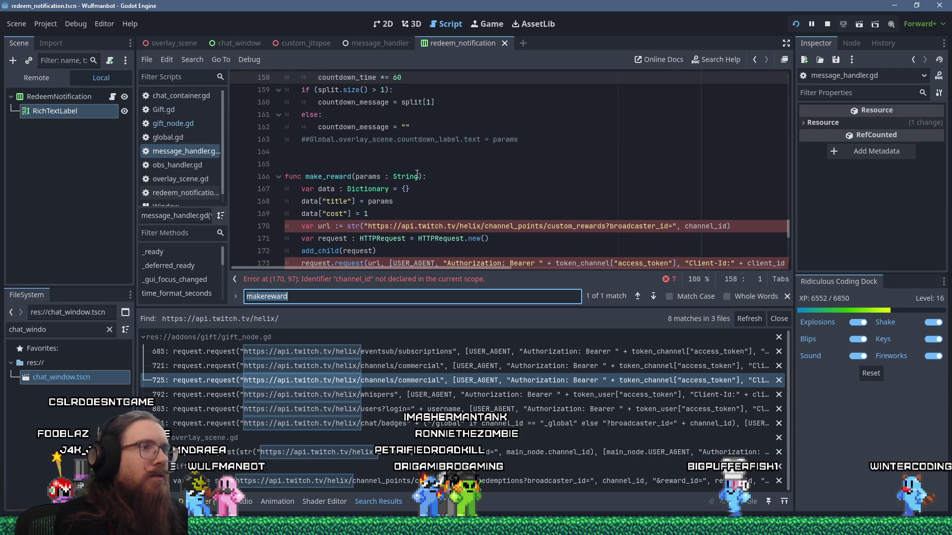
# Run Find in Files for channel_id, listing 37 matches across 3 files
pyautogui.write('chann')
pyautogui.press('BackSpace')
pyautogui.write('_id')
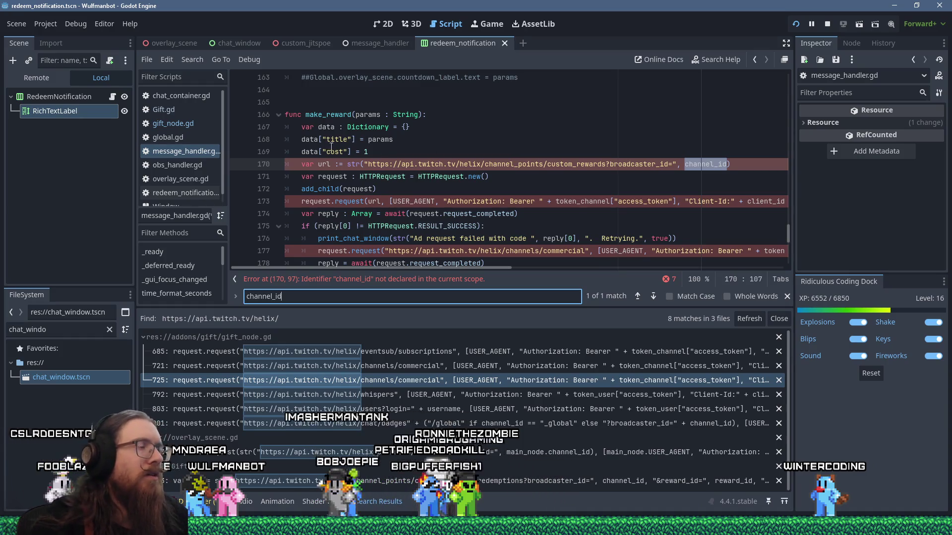
pyautogui.moveTo(226, 159); pyautogui.dragTo(239, 164)
pyautogui.click(192, 59)
pyautogui.click(223, 131)
pyautogui.click(475, 302)
pyautogui.scroll(-10, 537, 394)
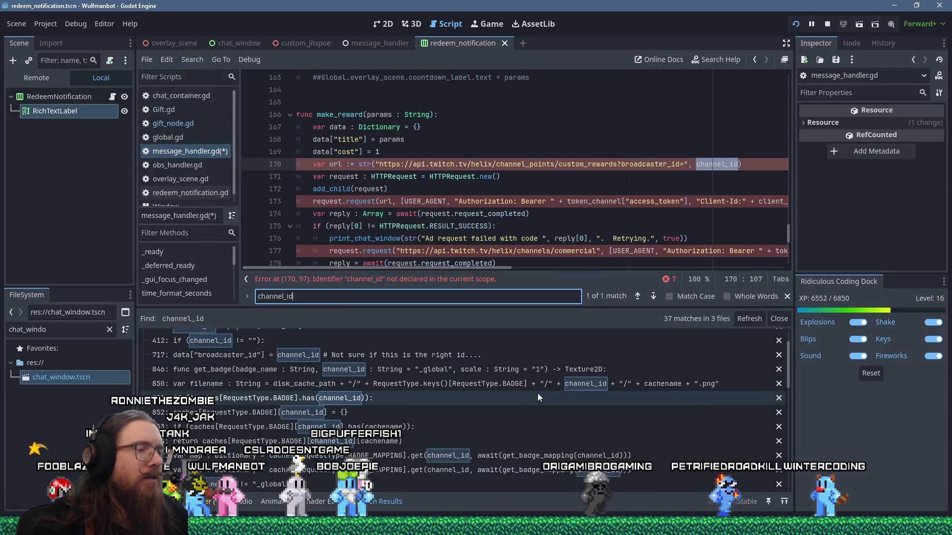
pyautogui.scroll(-5, 537, 394)
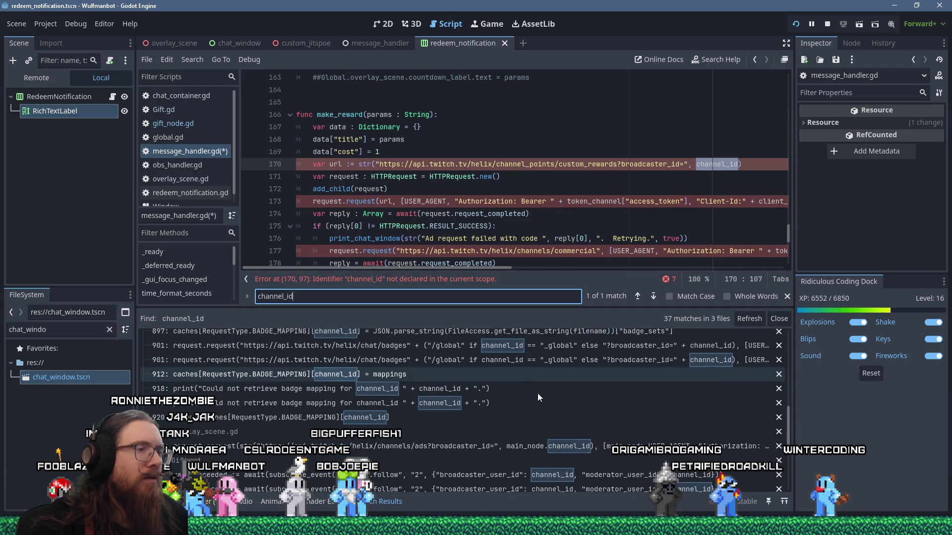
pyautogui.scroll(15, 499, 393)
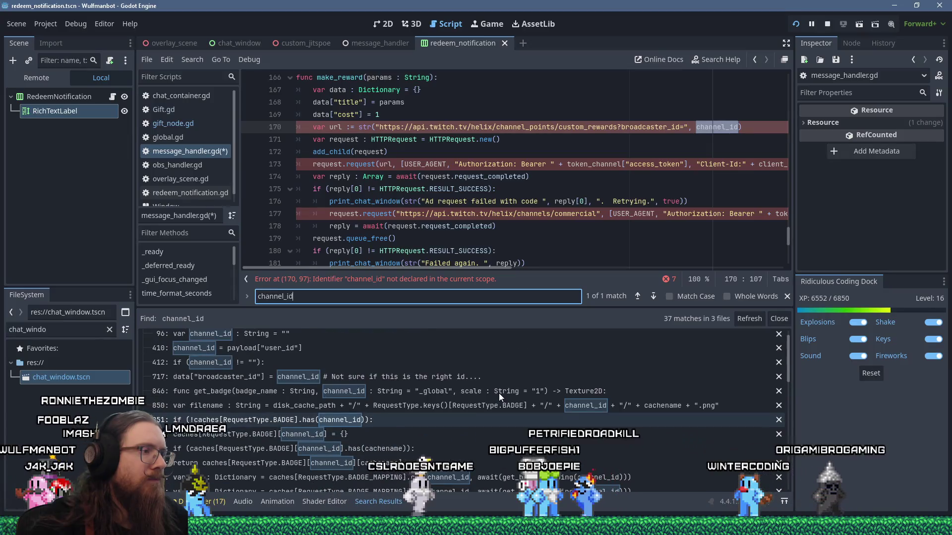
pyautogui.scroll(1, 499, 394)
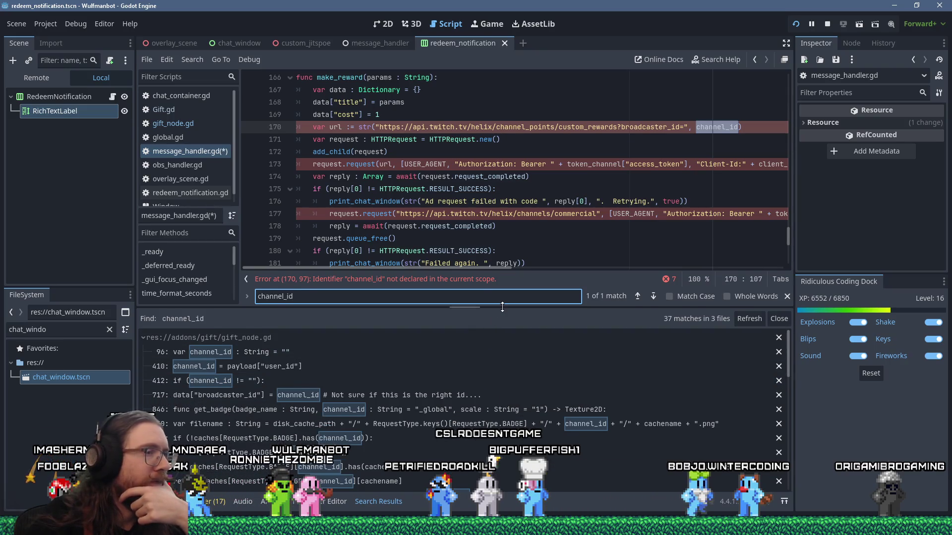
# Prefix channel_id on line 170 with Global.gift
pyautogui.moveTo(499, 309); pyautogui.dragTo(499, 352)
pyautogui.click(696, 127)
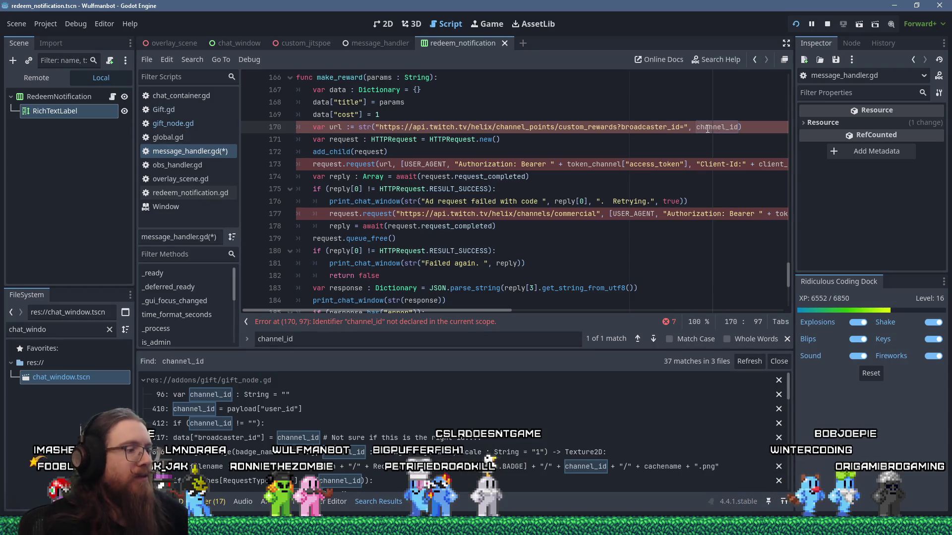
pyautogui.write('Global.gift.')
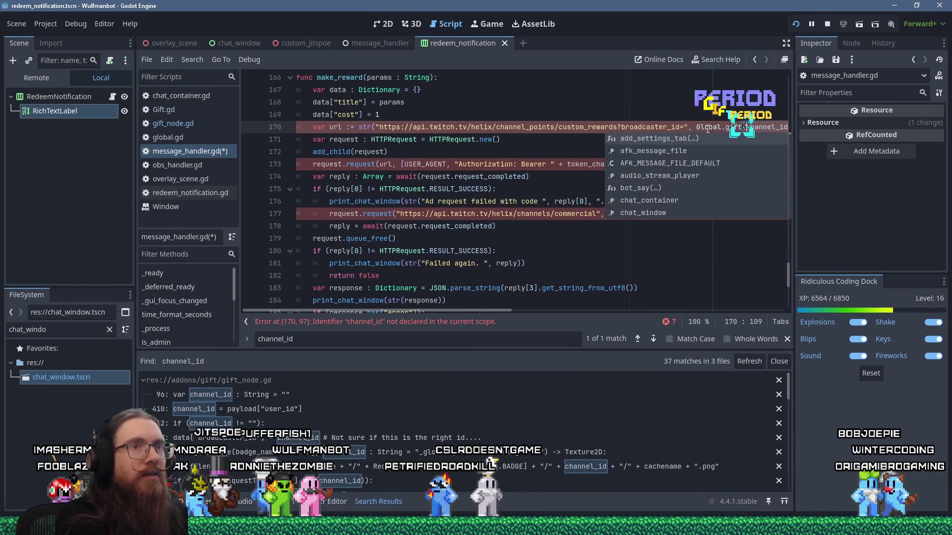
# Complete the Global.gift.channel_id reference on line 170 and drag the Stream Manager window over Godot
pyautogui.click(517, 111)
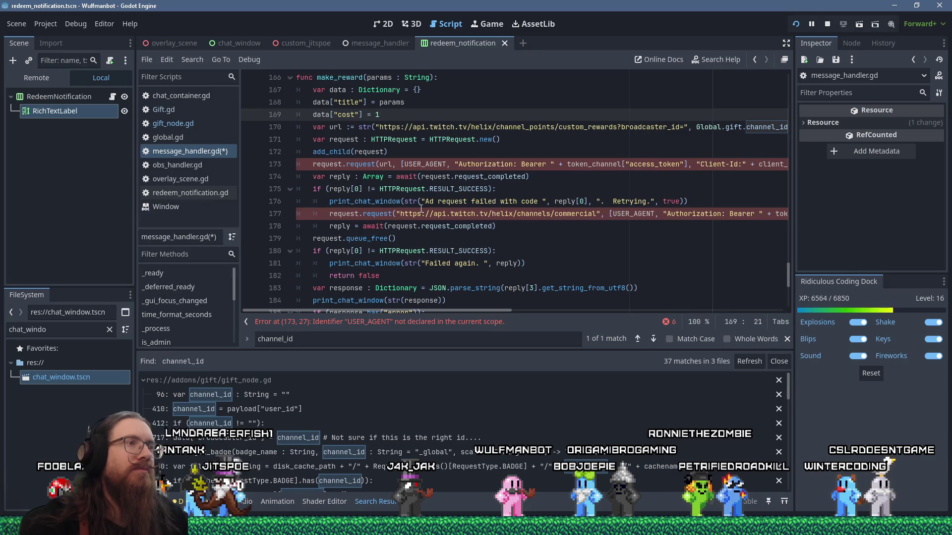
pyautogui.moveTo(471, 310)
pyautogui.mouseDown()
pyautogui.moveTo(656, 310)
pyautogui.moveTo(420, 289)
pyautogui.mouseUp()
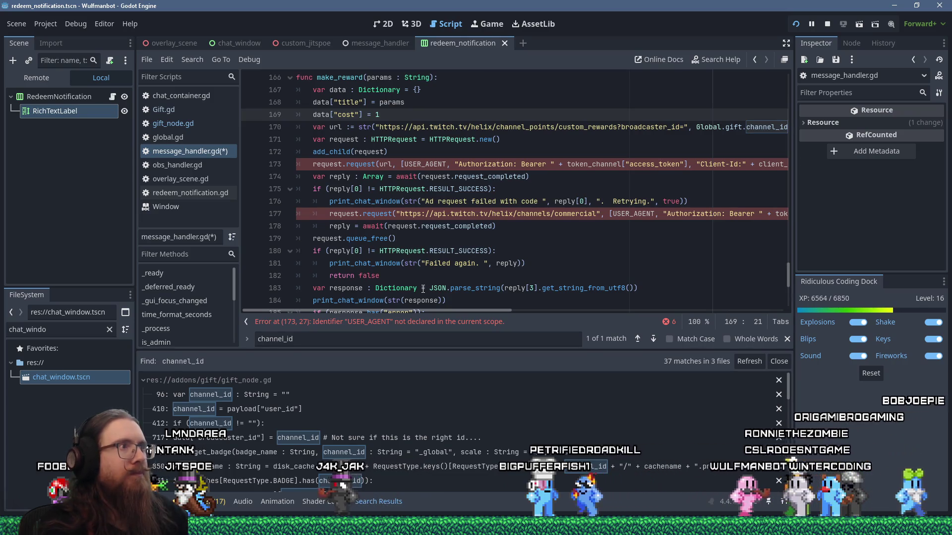
pyautogui.press('Down')
pyautogui.press('Down')
pyautogui.press('Down')
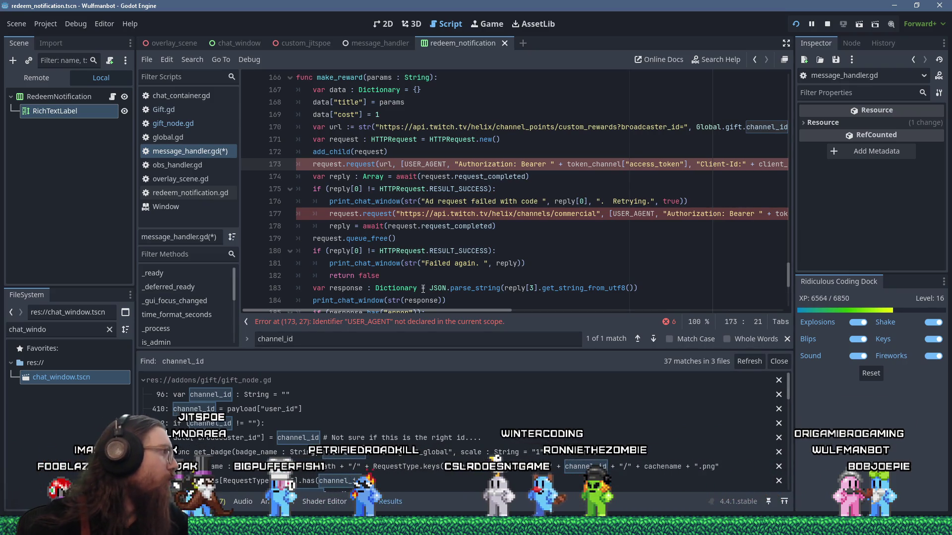
pyautogui.moveTo(29, 4); pyautogui.dragTo(772, 4)
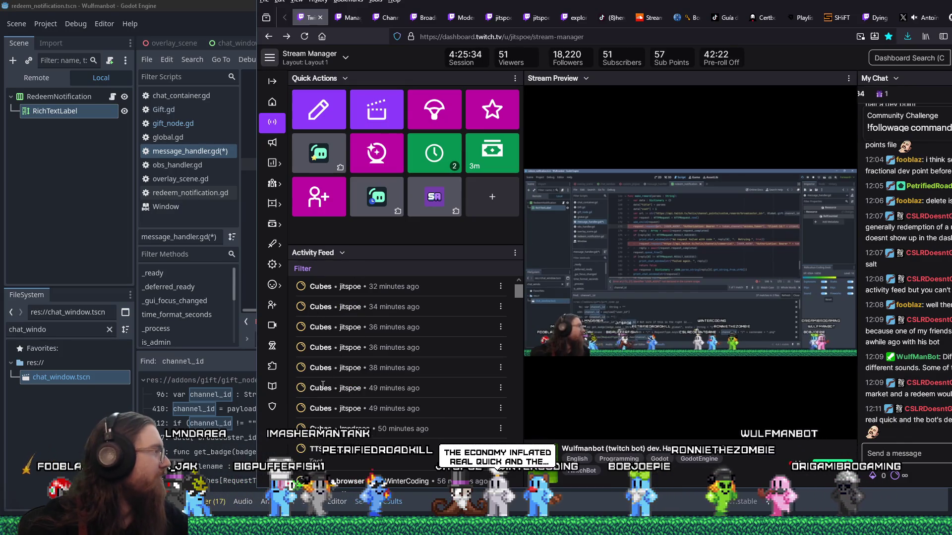
# Move the Twitch dashboard window off to the left and bring Godot back in front
pyautogui.moveTo(932, 5); pyautogui.dragTo(50, 6)
pyautogui.hotkey('alt', 'Tab')
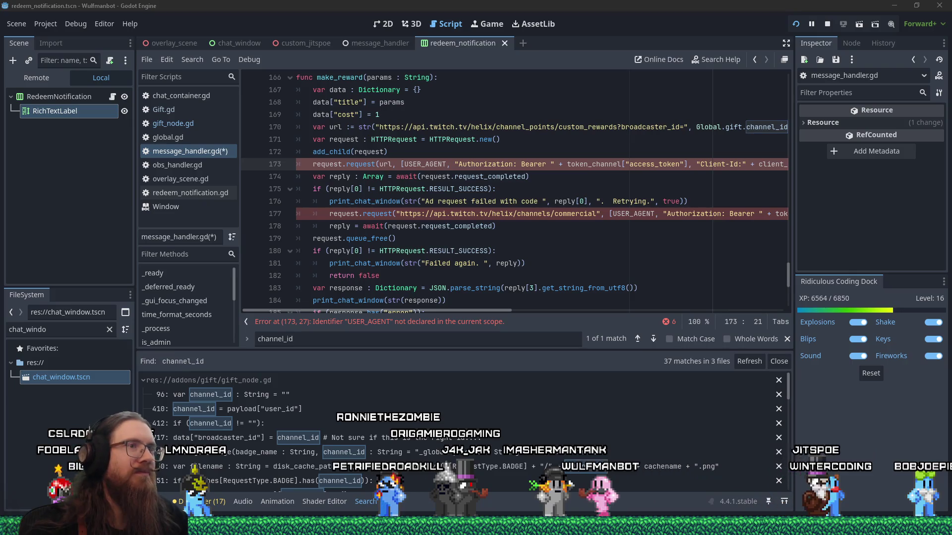
# Cut the whole make_reward function out of the current script
pyautogui.moveTo(448, 310)
pyautogui.mouseDown()
pyautogui.moveTo(558, 311)
pyautogui.moveTo(437, 305)
pyautogui.mouseUp()
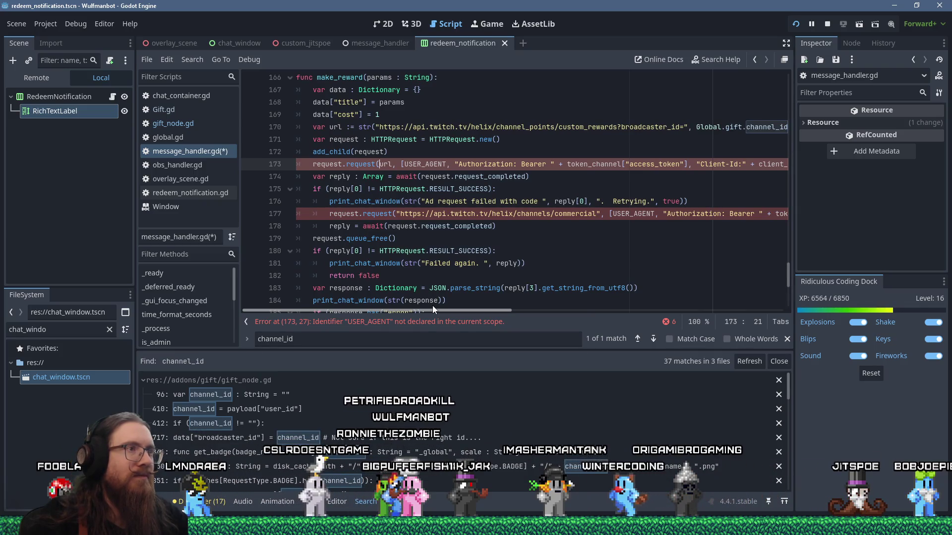
pyautogui.moveTo(433, 306)
pyautogui.mouseDown()
pyautogui.moveTo(514, 307)
pyautogui.moveTo(463, 308)
pyautogui.mouseUp()
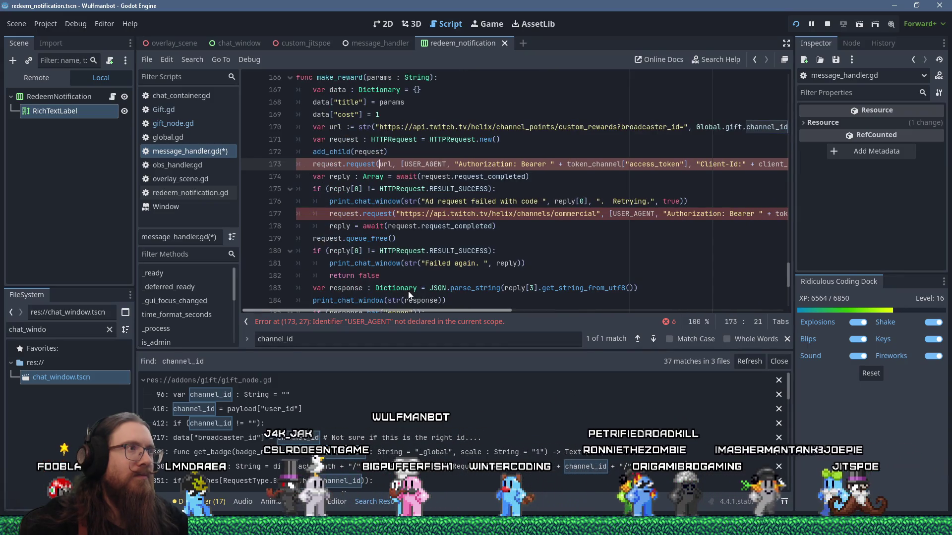
pyautogui.scroll(3, 382, 251)
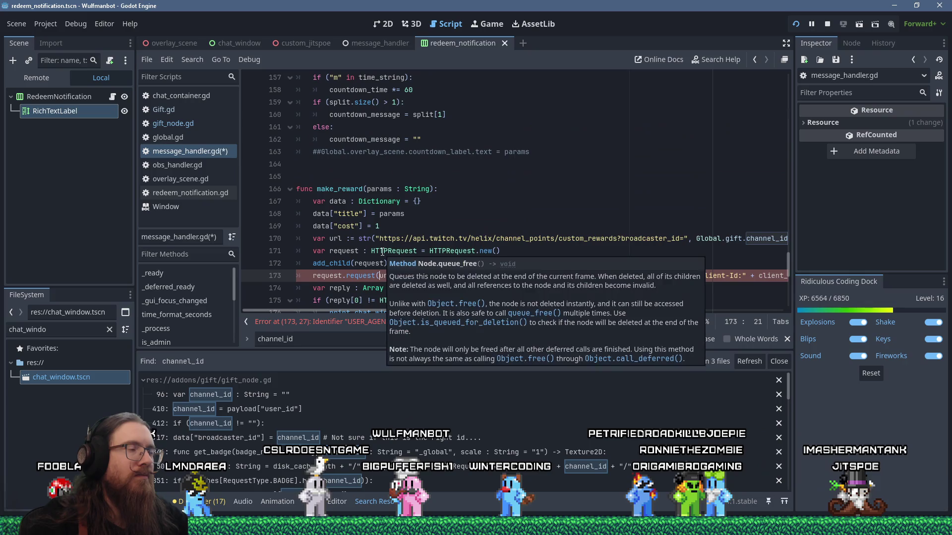
pyautogui.scroll(-5, 407, 206)
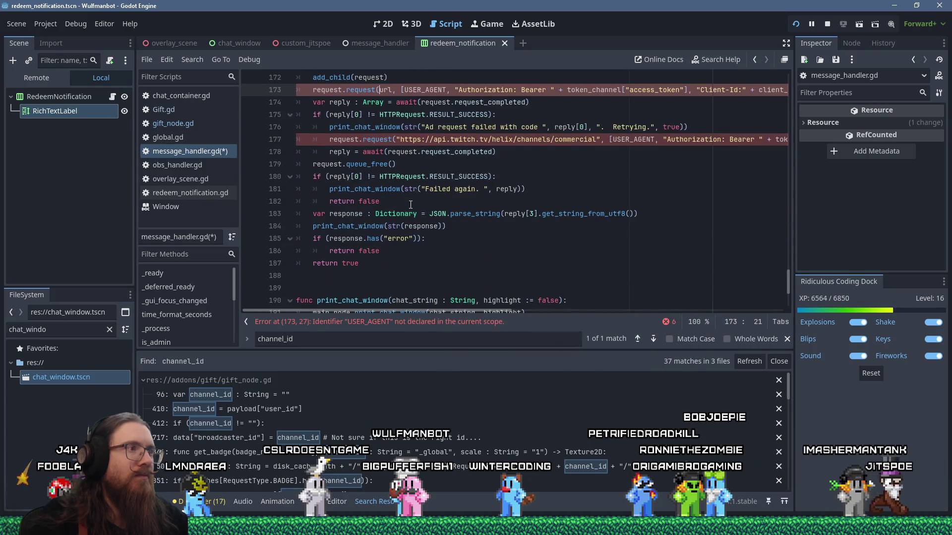
pyautogui.moveTo(373, 249)
pyautogui.mouseDown()
pyautogui.moveTo(317, 228)
pyautogui.moveTo(301, 166)
pyautogui.mouseUp()
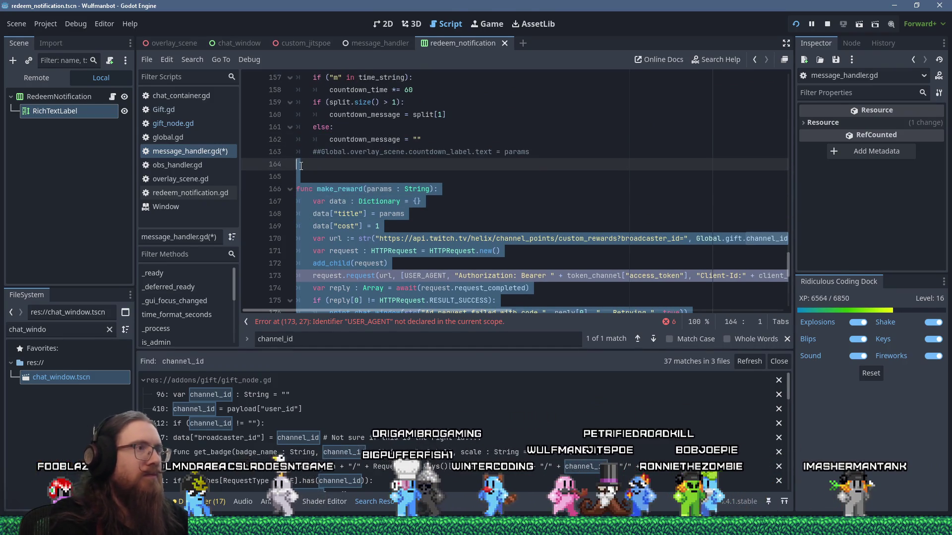
pyautogui.hotkey('shift', 'Delete')
# Change the make_reward call on line 78 to Global.gift.make_reward(param_string)
pyautogui.scroll(6, 360, 151)
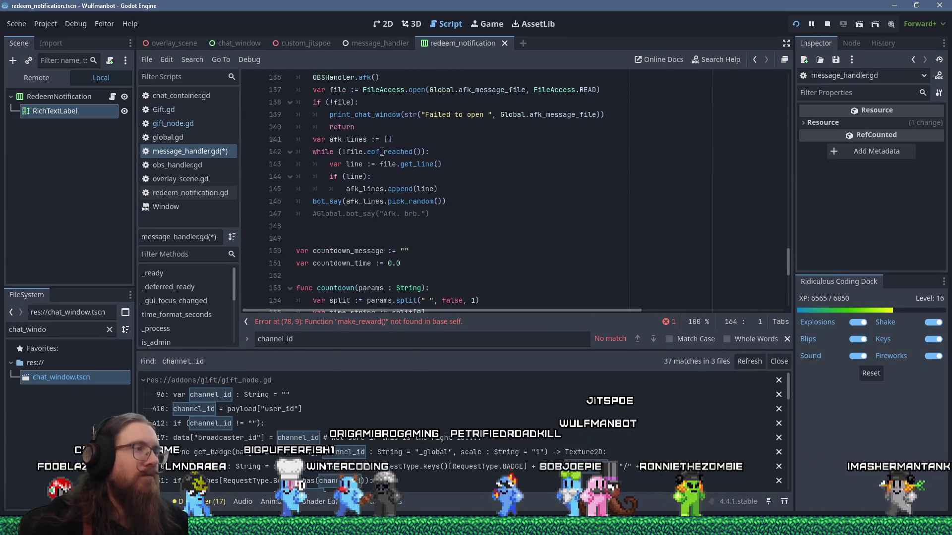
pyautogui.hotkey('ctrl', 'f')
pyautogui.write('make_reward')
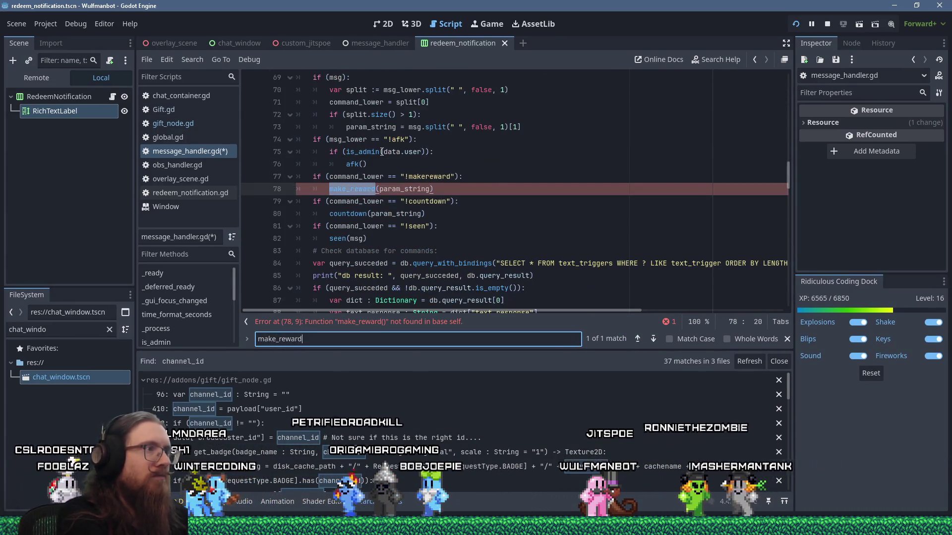
pyautogui.click(358, 189)
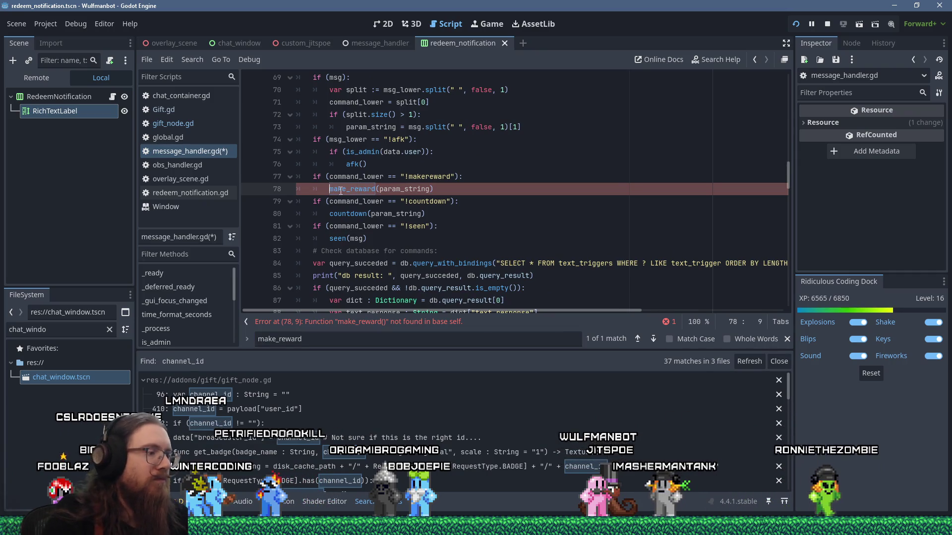
pyautogui.write('Global.gift.')
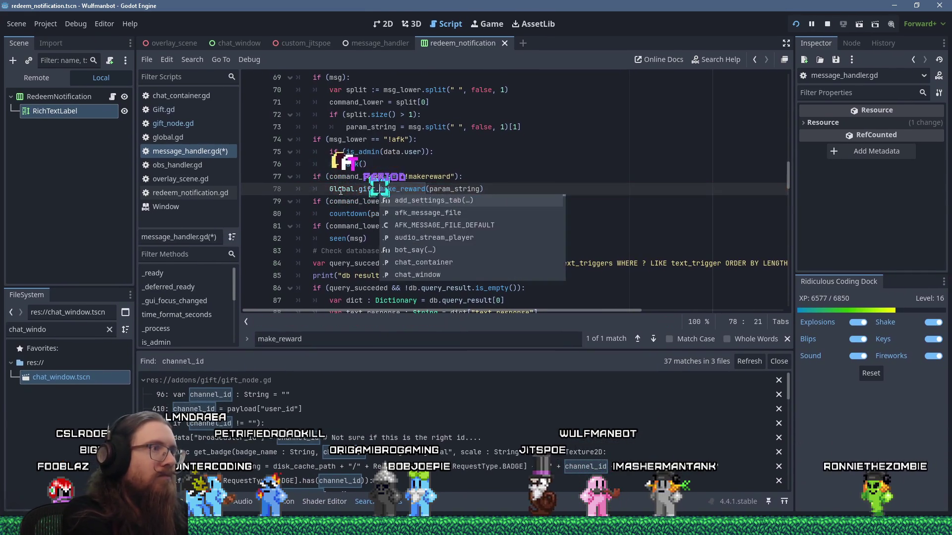
# In gift_node.gd, add func make_reward(title : String): with the cut request code pasted in
pyautogui.click(169, 110)
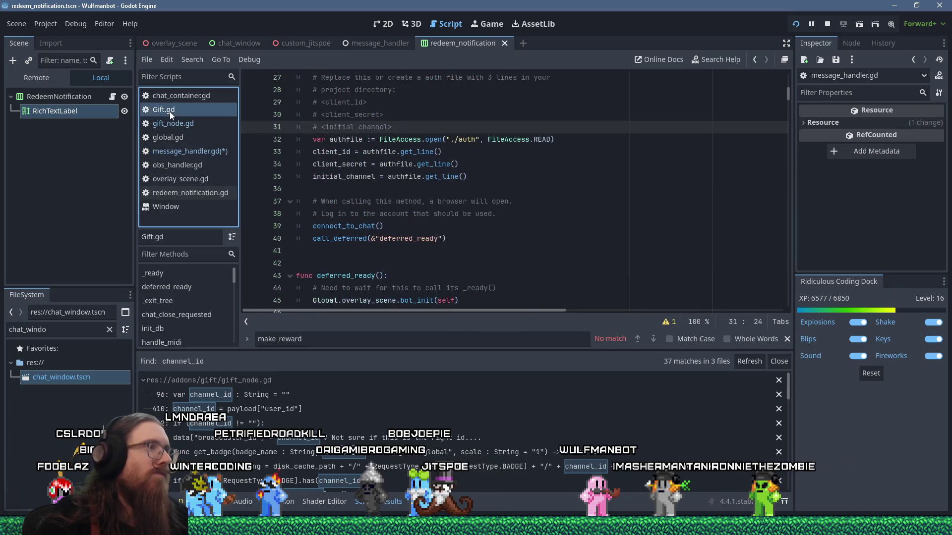
pyautogui.click(406, 189)
pyautogui.click(189, 124)
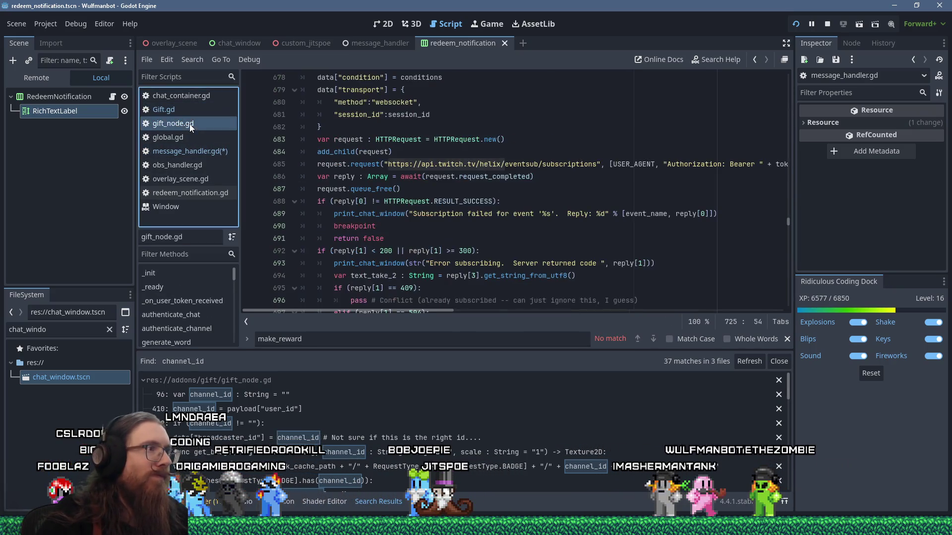
pyautogui.press('Return')
pyautogui.press('Return')
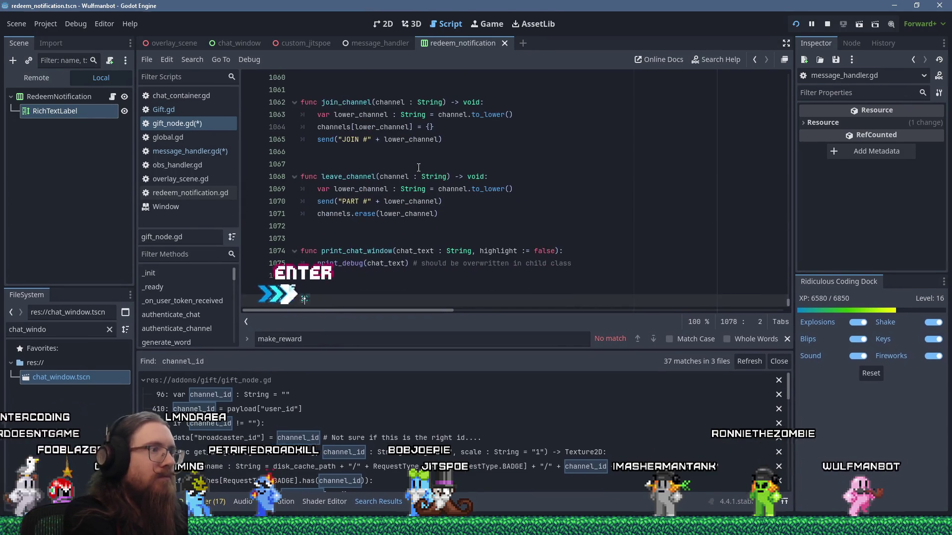
pyautogui.press('BackSpace')
pyautogui.write('func make_reward(')
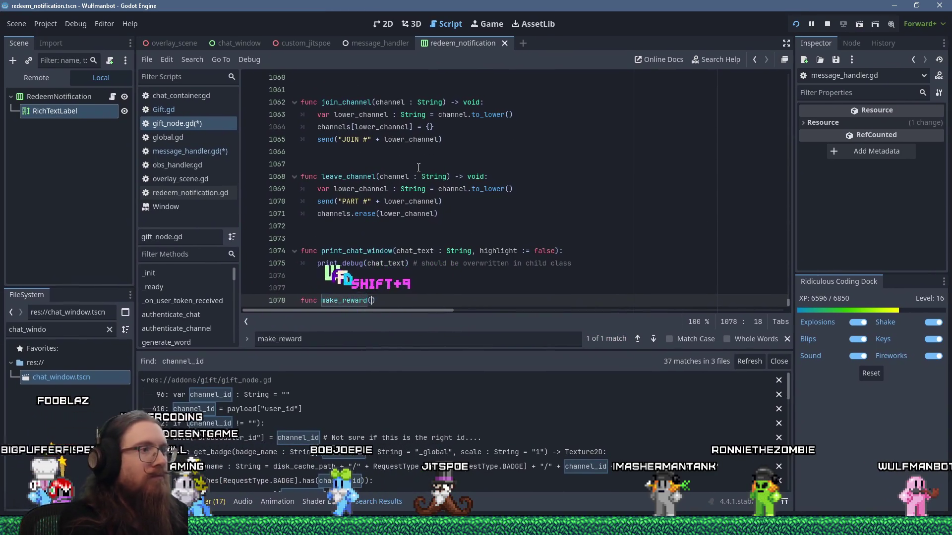
pyautogui.write('title : S')
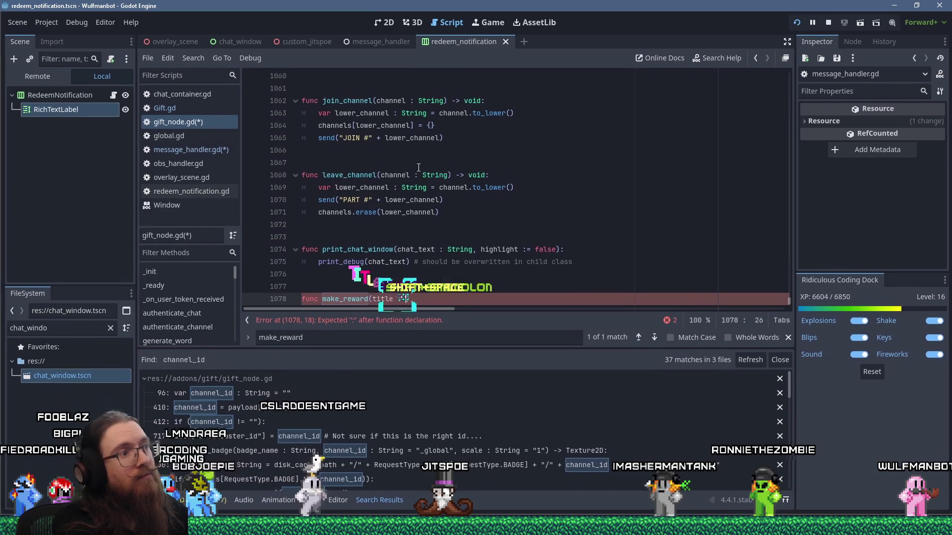
pyautogui.write('tring):')
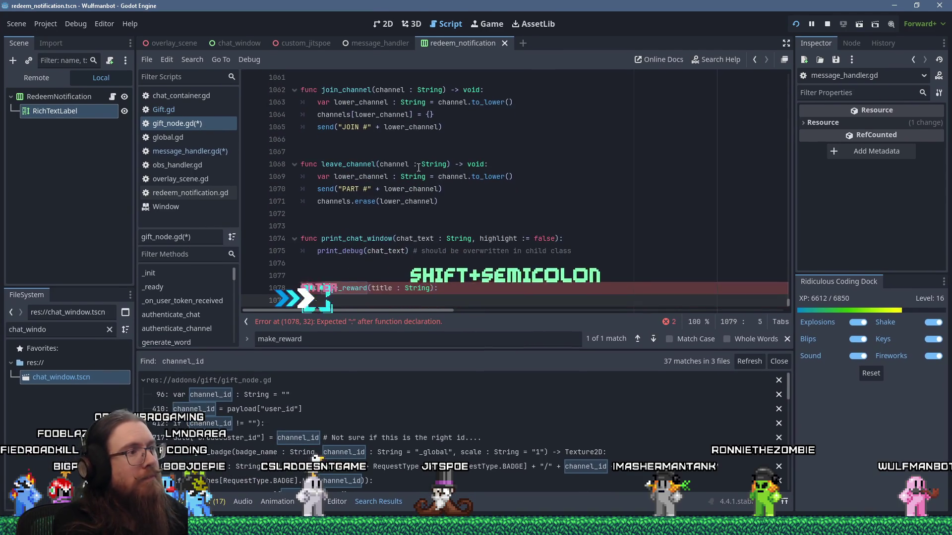
pyautogui.press('Return')
pyautogui.hotkey('ctrl', 'v')
# Remove the duplicate function header lines and use title instead of params
pyautogui.scroll(6, 419, 168)
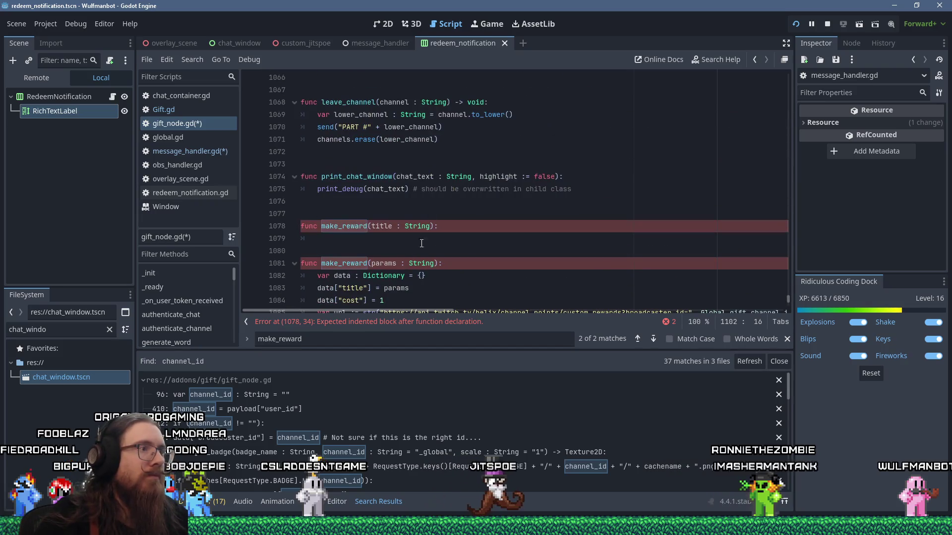
pyautogui.moveTo(446, 263); pyautogui.dragTo(467, 228)
pyautogui.press('Delete')
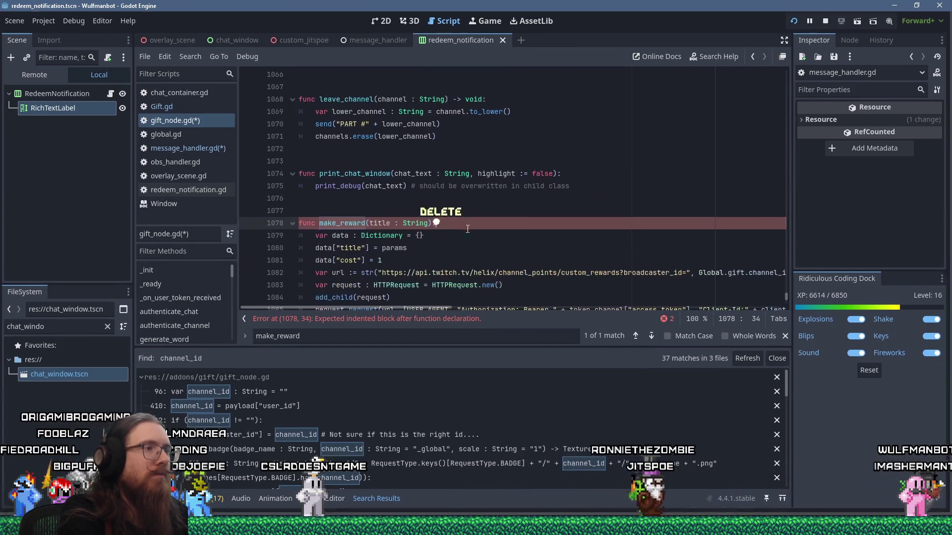
pyautogui.doubleClick(400, 250)
pyautogui.write('title')
# Drop the Global.gift. prefix so the reward URL uses channel_id directly
pyautogui.click(397, 276)
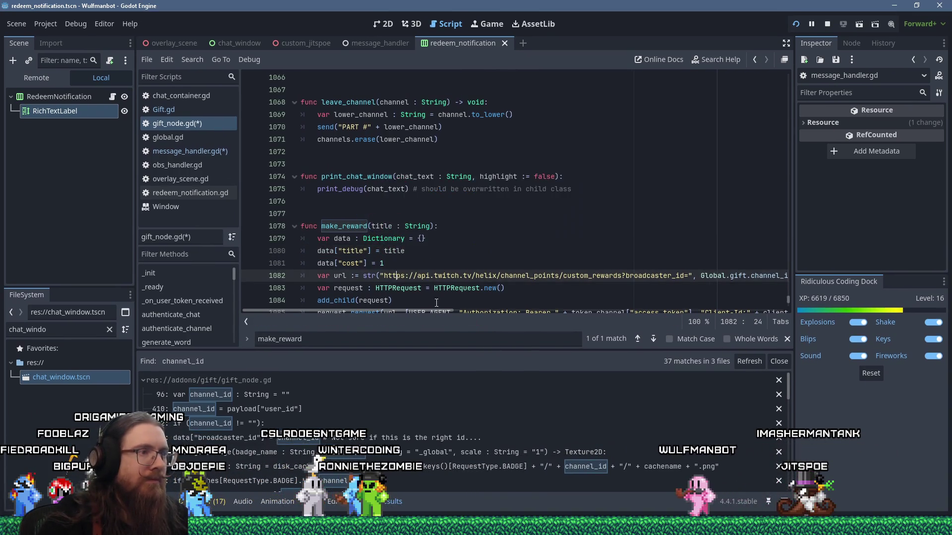
pyautogui.moveTo(440, 311); pyautogui.dragTo(498, 309)
pyautogui.scroll(-2, 494, 277)
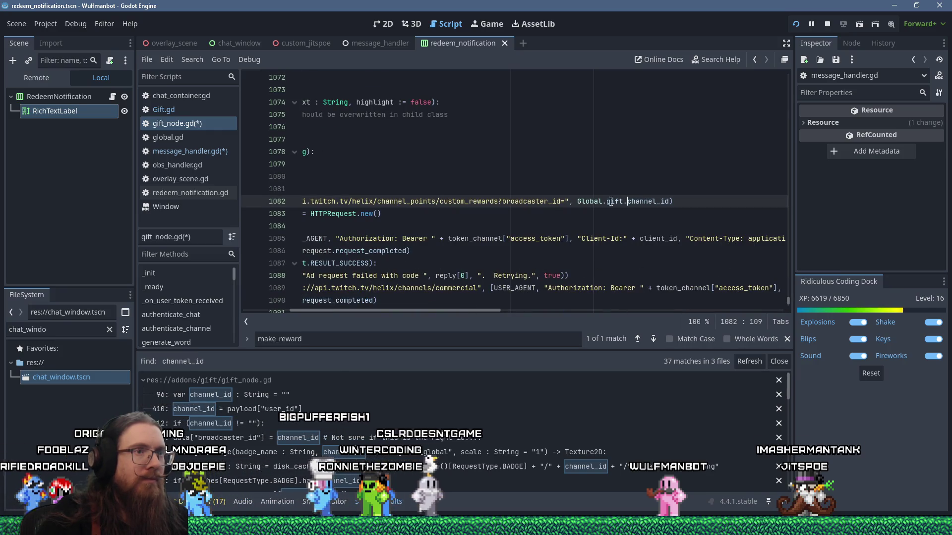
pyautogui.press('Delete')
pyautogui.press('Home')
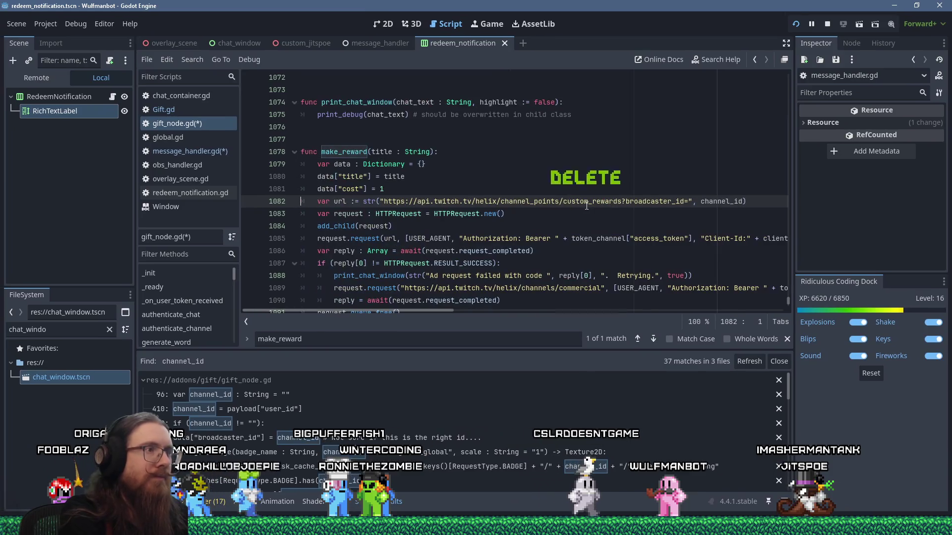
pyautogui.scroll(-1, 498, 213)
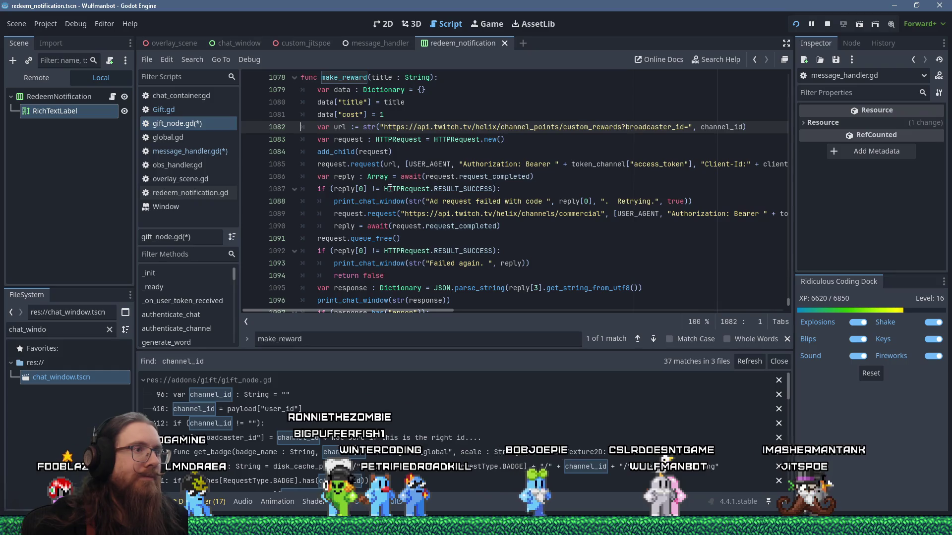
# Make the retry request on line 1089 target url instead of the commercial endpoint
pyautogui.click(409, 213)
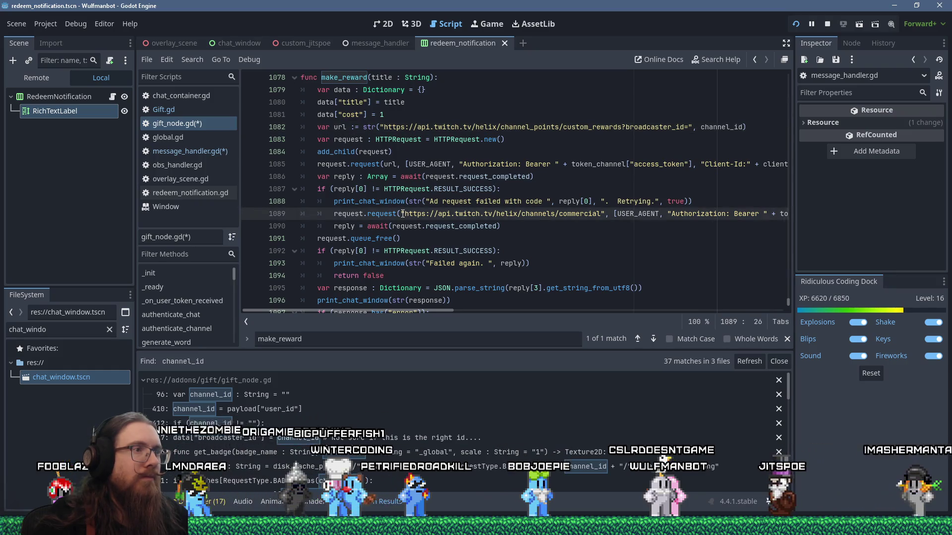
pyautogui.keyDown('shift'); pyautogui.click(611, 213); pyautogui.keyUp('shift')
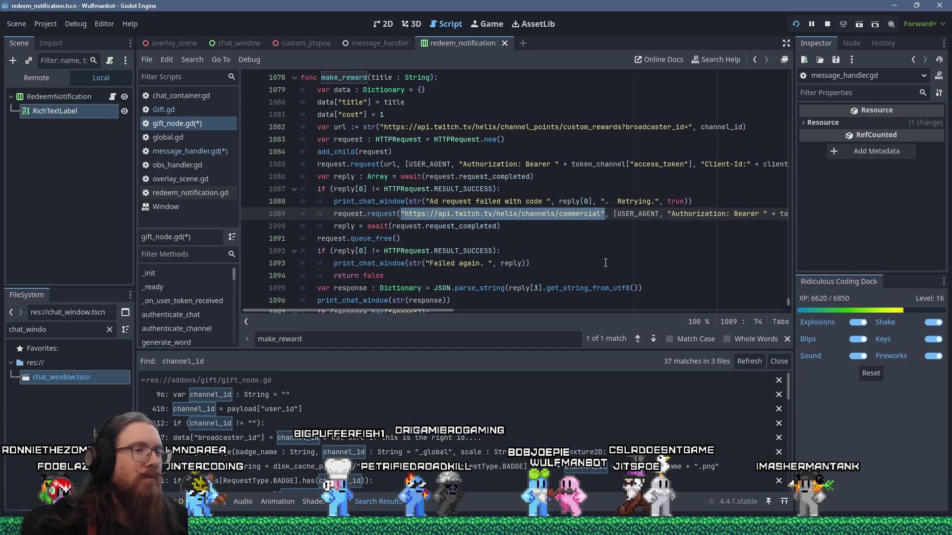
pyautogui.press('Delete')
pyautogui.write('url')
pyautogui.click(328, 166)
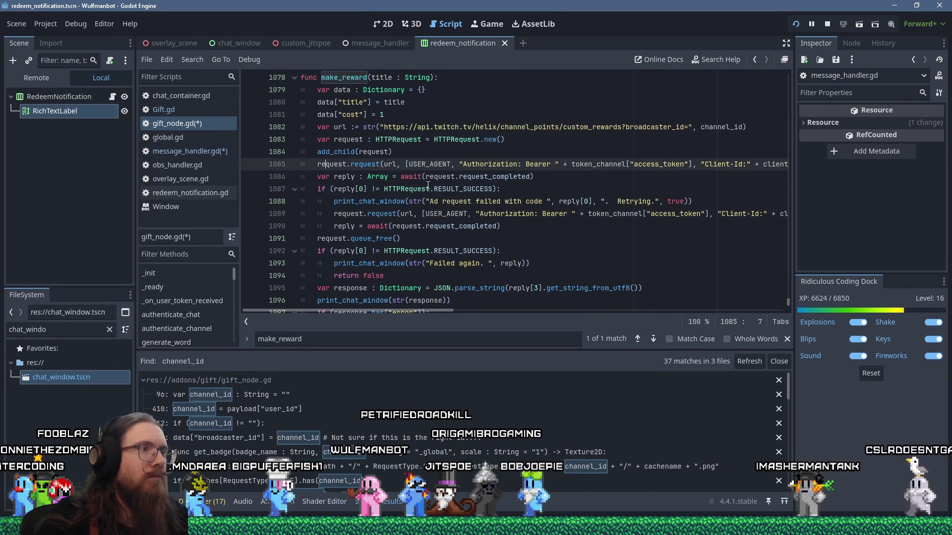
# Reword the request failure message to "Reward creation failed with code"
pyautogui.click(430, 201)
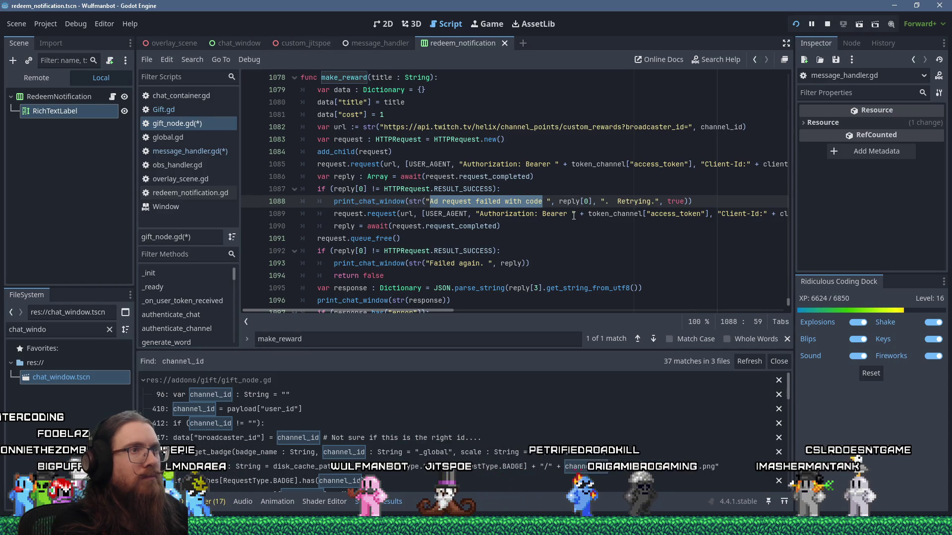
pyautogui.write('Rewa')
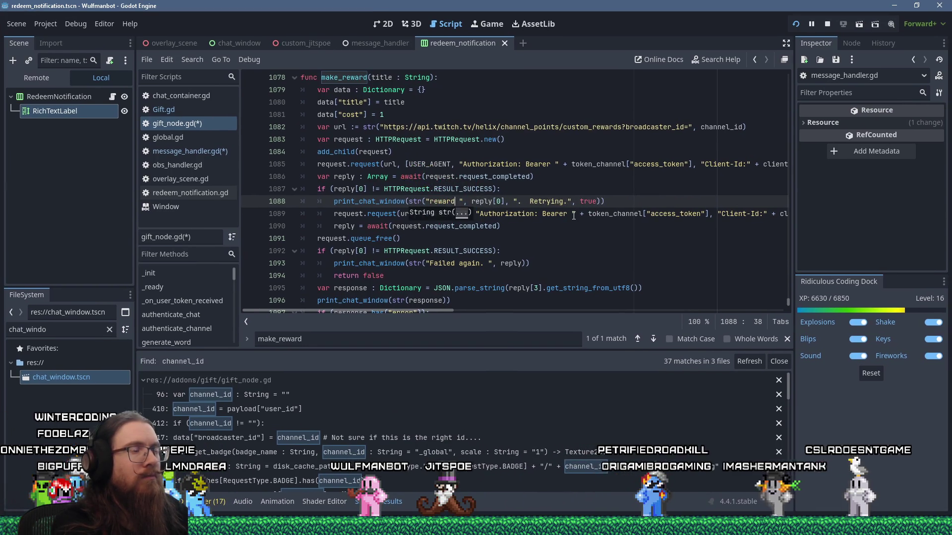
pyautogui.write('creation fai')
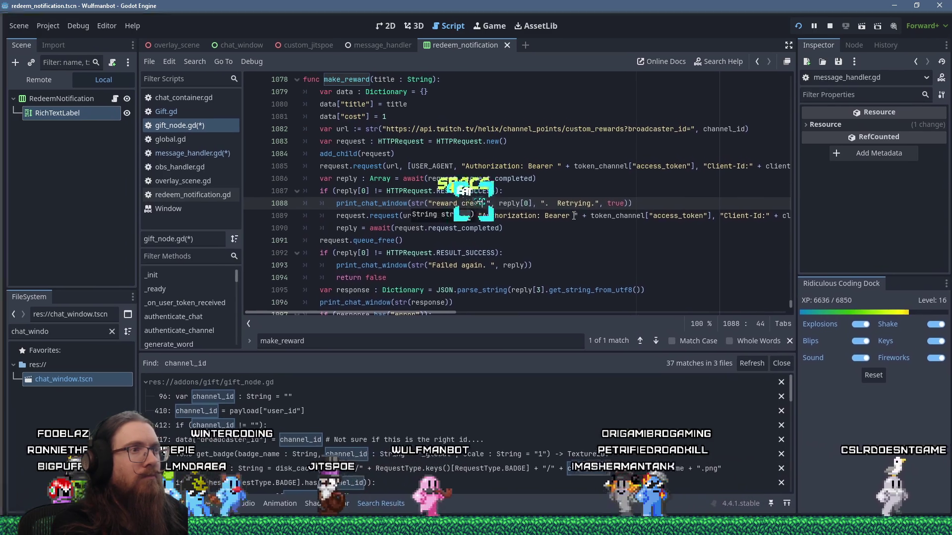
pyautogui.write('iled with:')
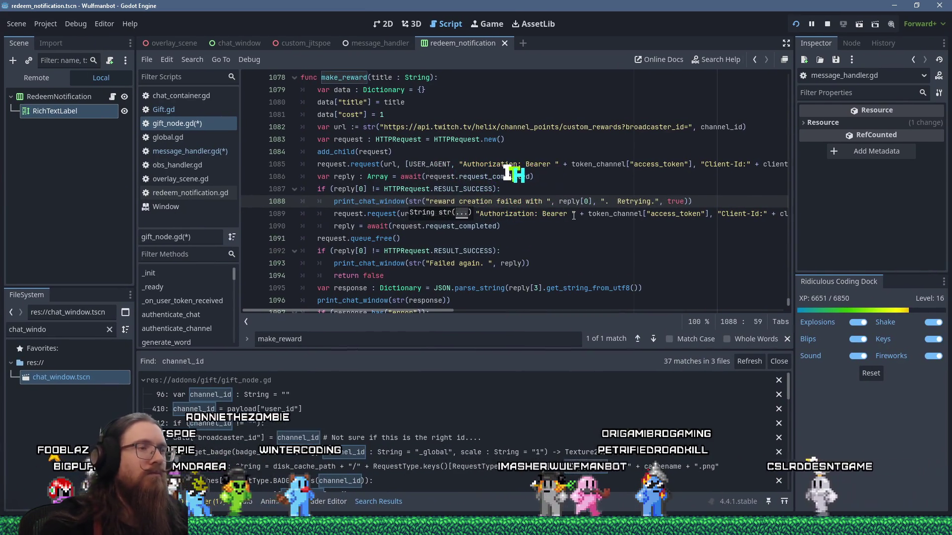
pyautogui.press('BackSpace')
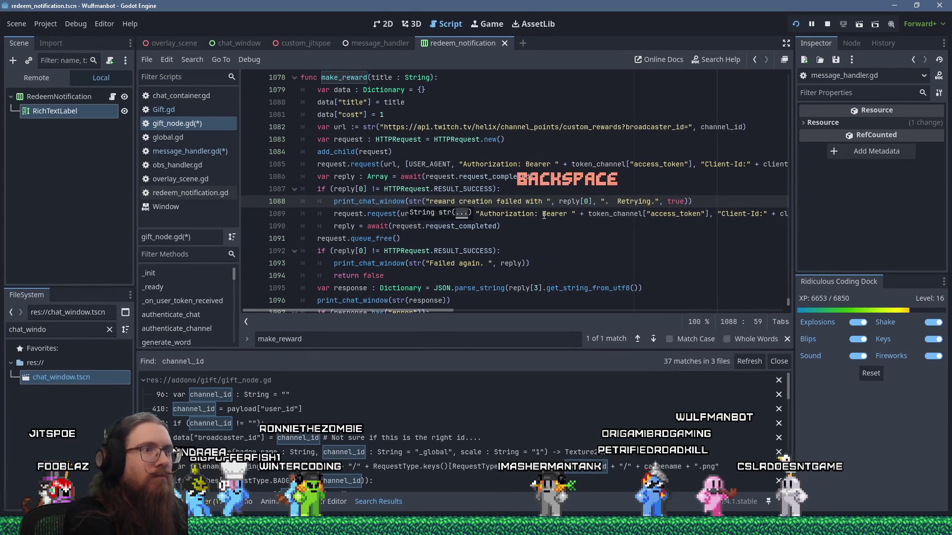
pyautogui.write('code')
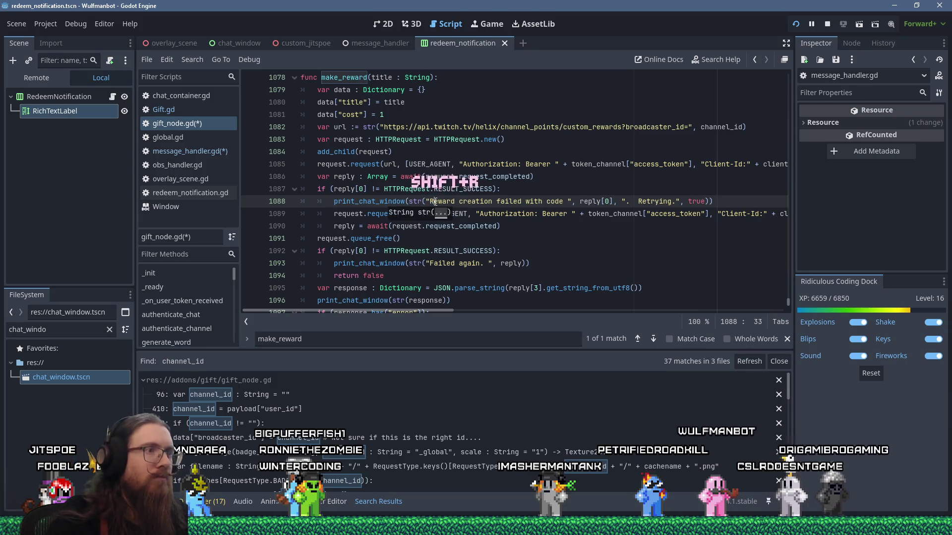
# Append -> bool to the make_reward signature and save the script
pyautogui.click(346, 239)
pyautogui.scroll(-1, 346, 241)
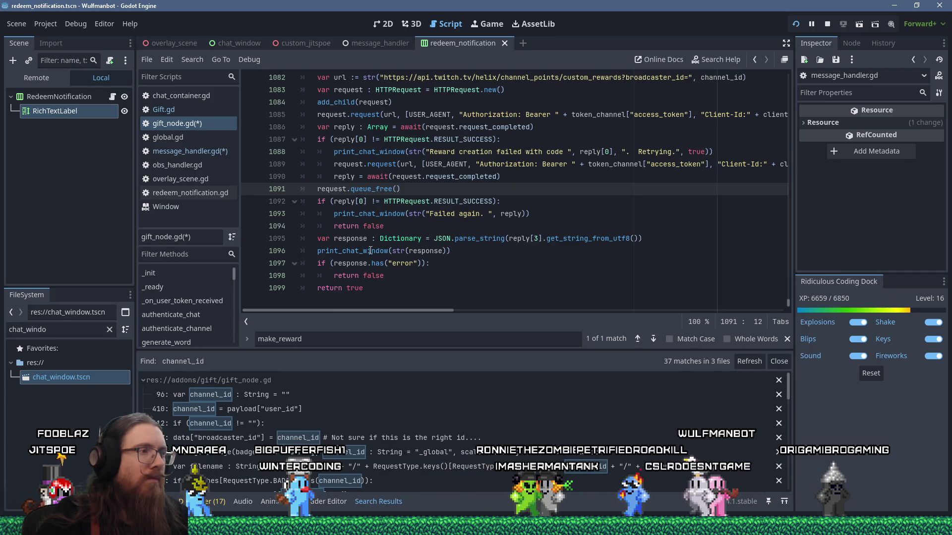
pyautogui.click(444, 267)
pyautogui.scroll(3, 444, 275)
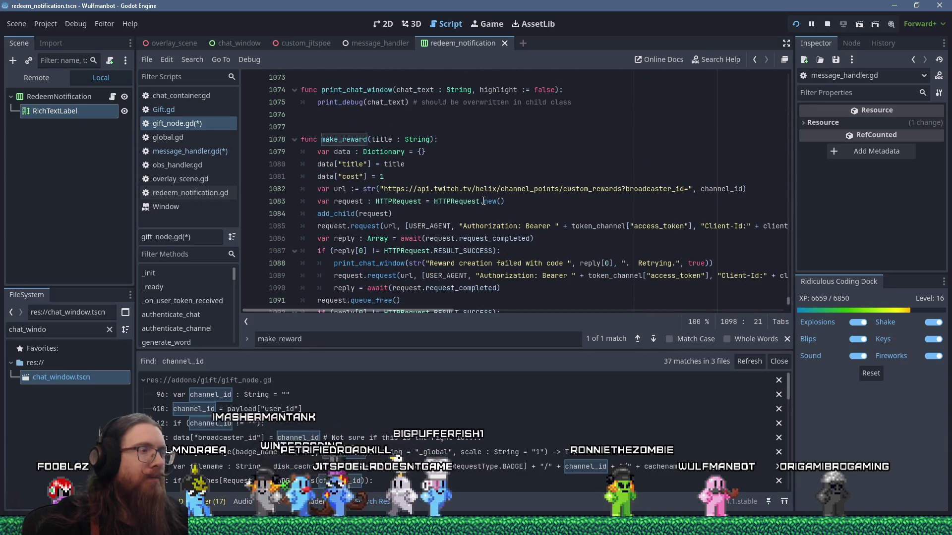
pyautogui.click(496, 174)
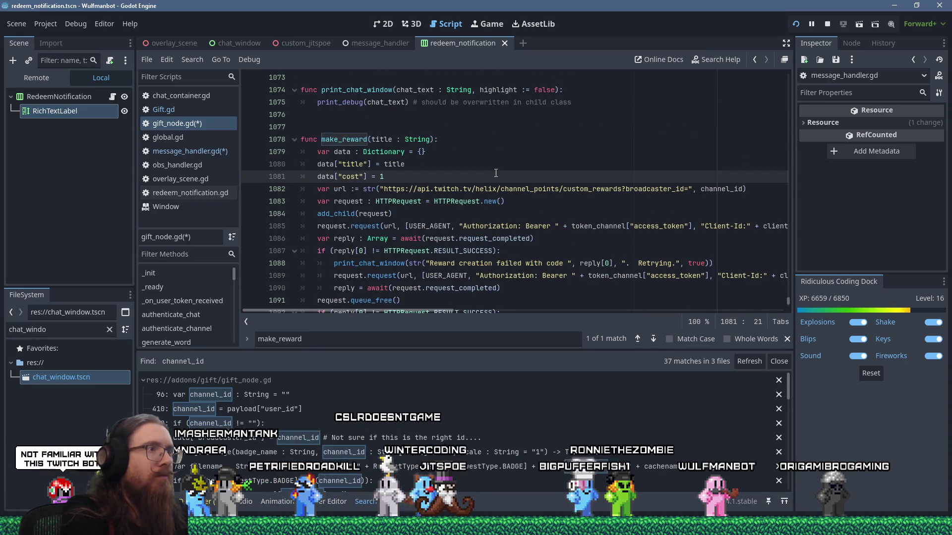
pyautogui.press('Up')
pyautogui.press('Up')
pyautogui.press('Up')
pyautogui.press('Left')
pyautogui.write('-> bool')
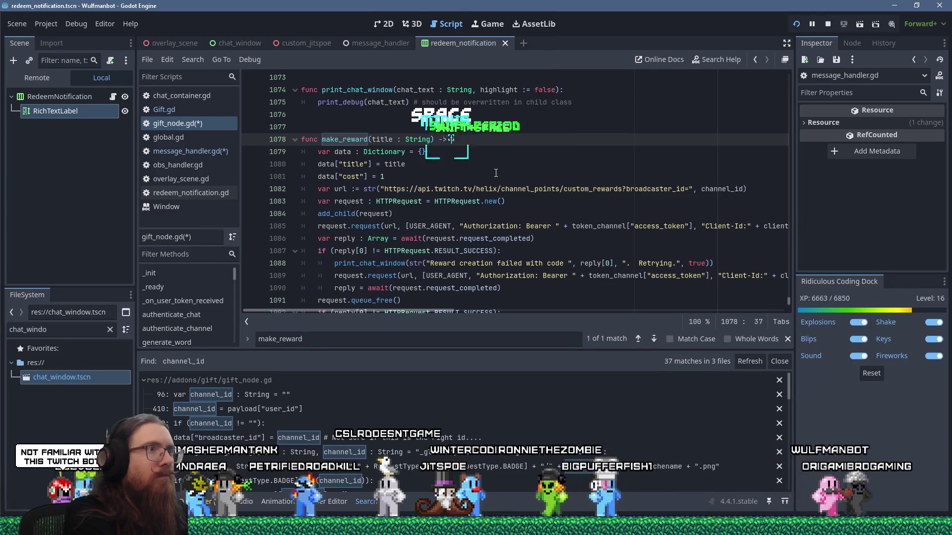
pyautogui.hotkey('ctrl', 's')
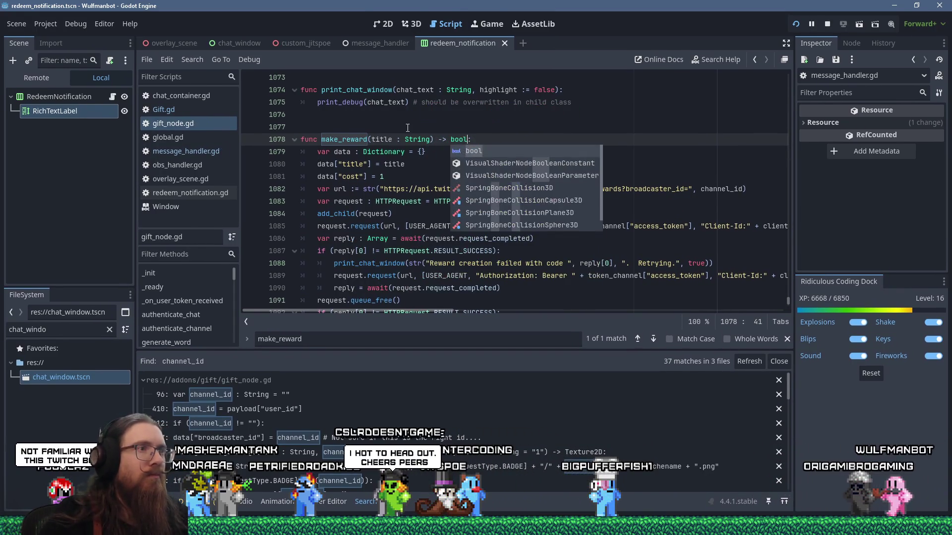
pyautogui.click(408, 128)
pyautogui.scroll(-4, 416, 133)
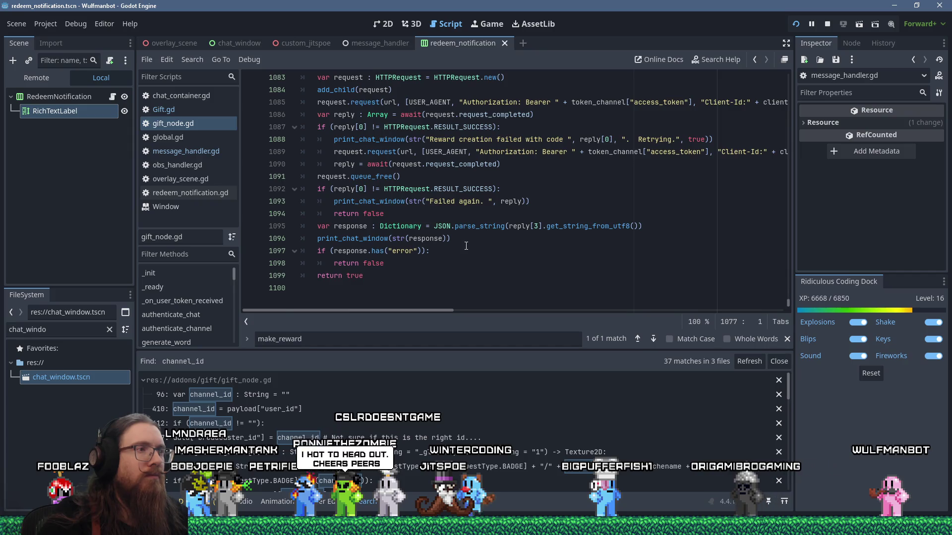
pyautogui.scroll(1, 466, 246)
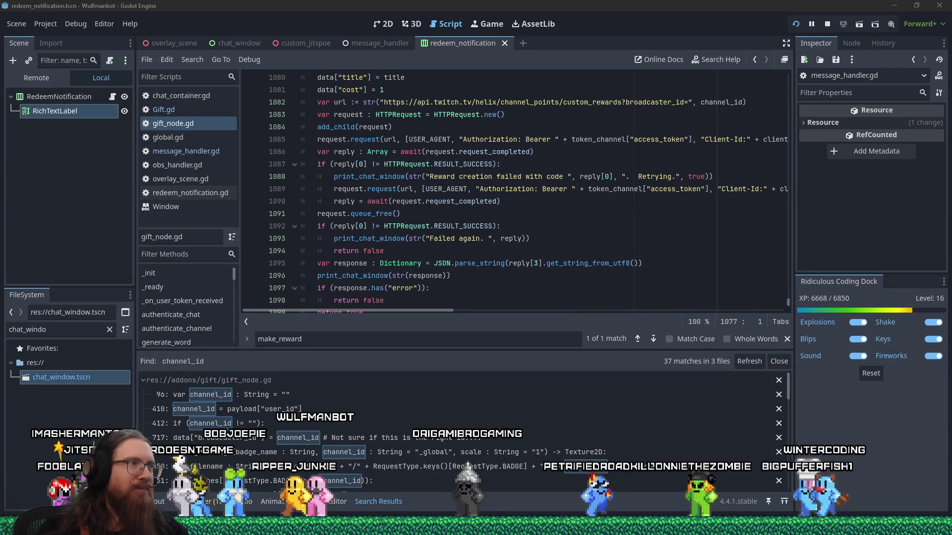
# Close the find bar, look over make_reward in gift_node.gd, and save with Ctrl+S
pyautogui.click(786, 340)
pyautogui.click(389, 313)
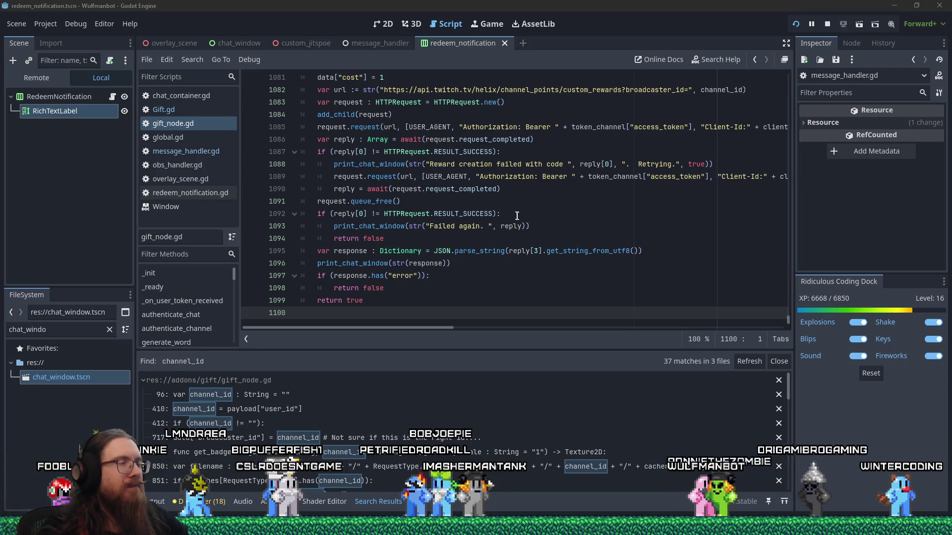
pyautogui.scroll(3, 516, 216)
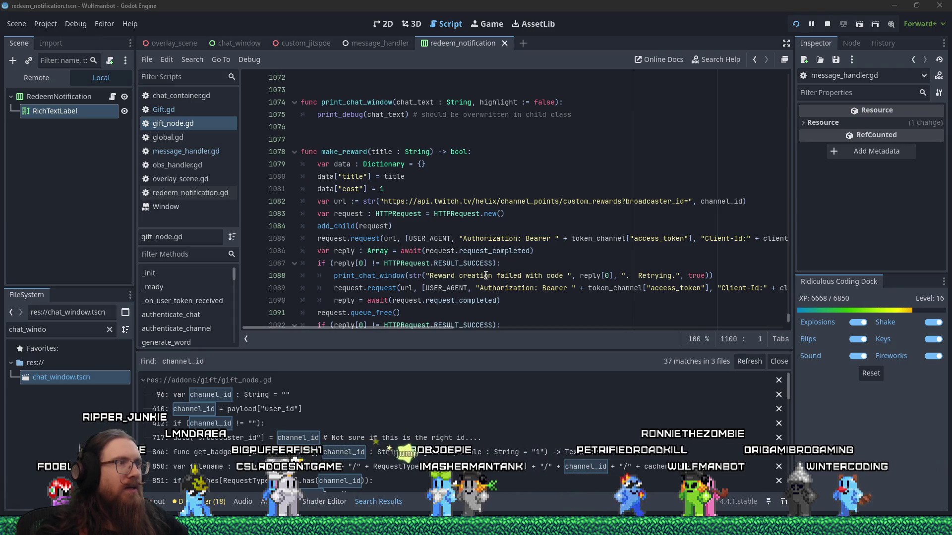
pyautogui.scroll(-3, 486, 275)
pyautogui.scroll(4, 485, 273)
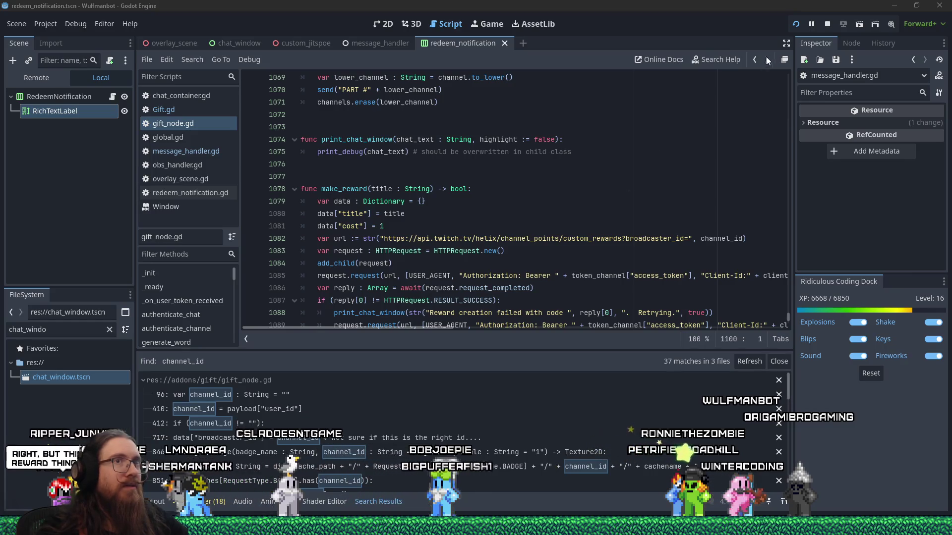
pyautogui.click(694, 173)
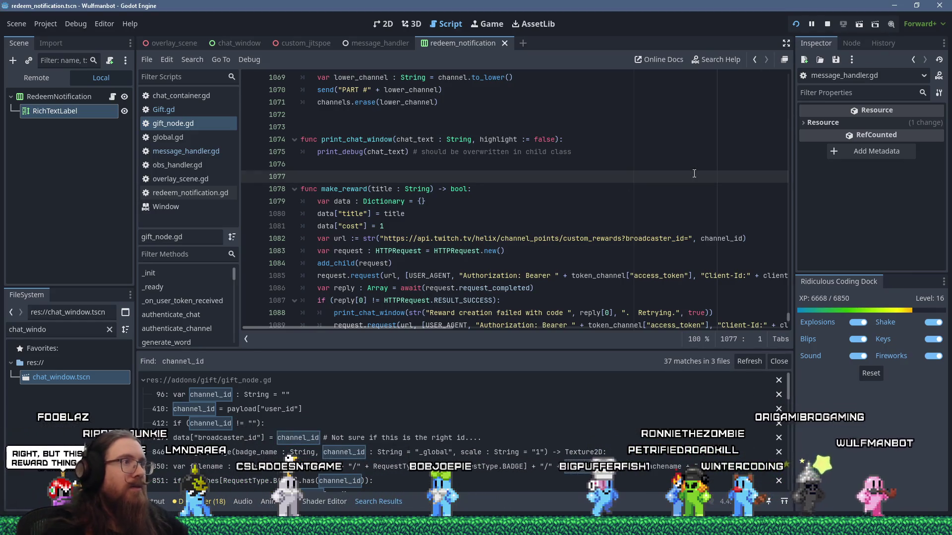
pyautogui.hotkey('ctrl', 's')
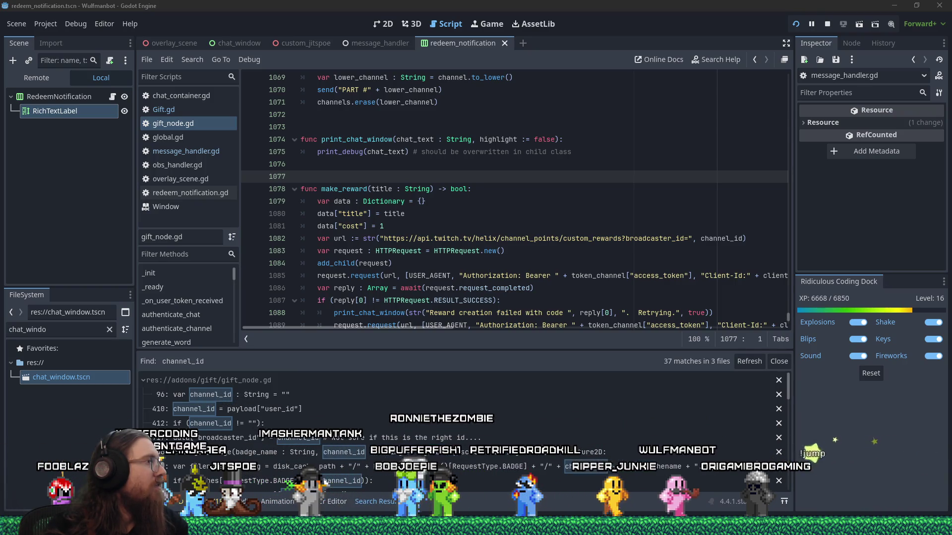
# Read the new bottest reward's details in the Wulfmanbot debug log, then go to Stream Manager
pyautogui.moveTo(0, 197); pyautogui.dragTo(448, 212)
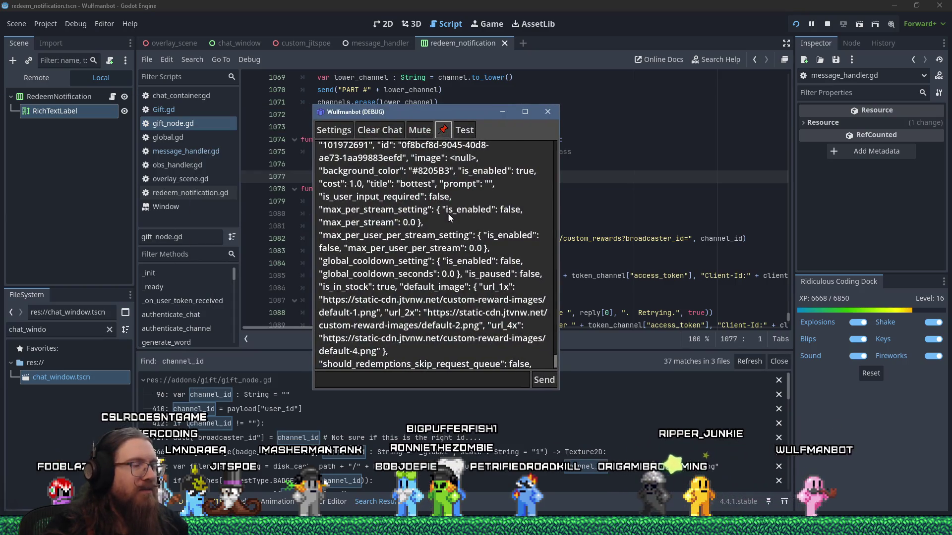
pyautogui.scroll(-1, 448, 213)
pyautogui.scroll(1, 448, 212)
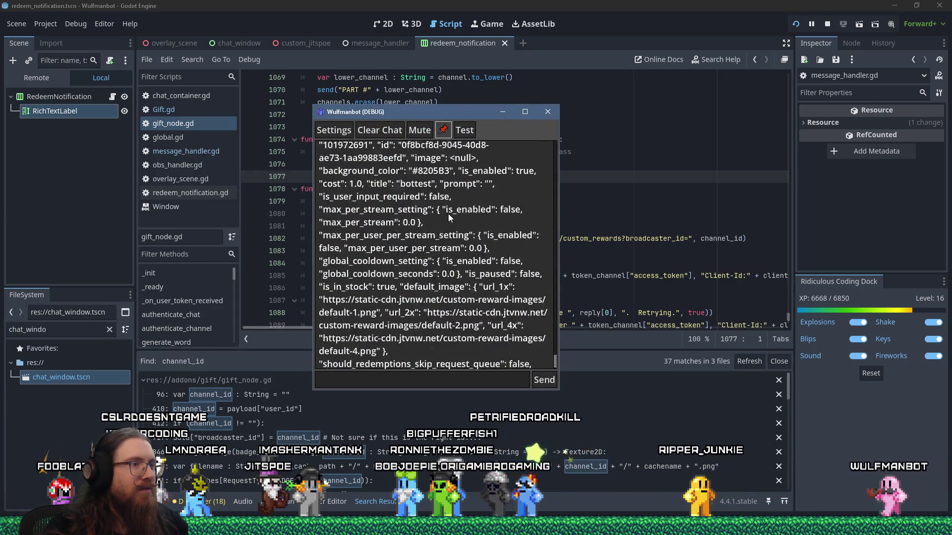
pyautogui.scroll(3, 448, 213)
pyautogui.scroll(-5, 447, 213)
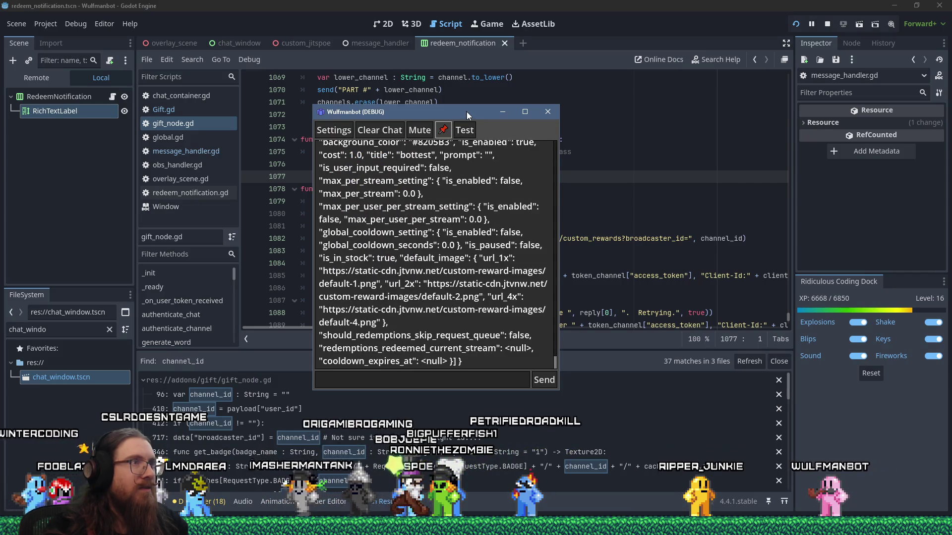
pyautogui.moveTo(466, 111); pyautogui.dragTo(0, 114)
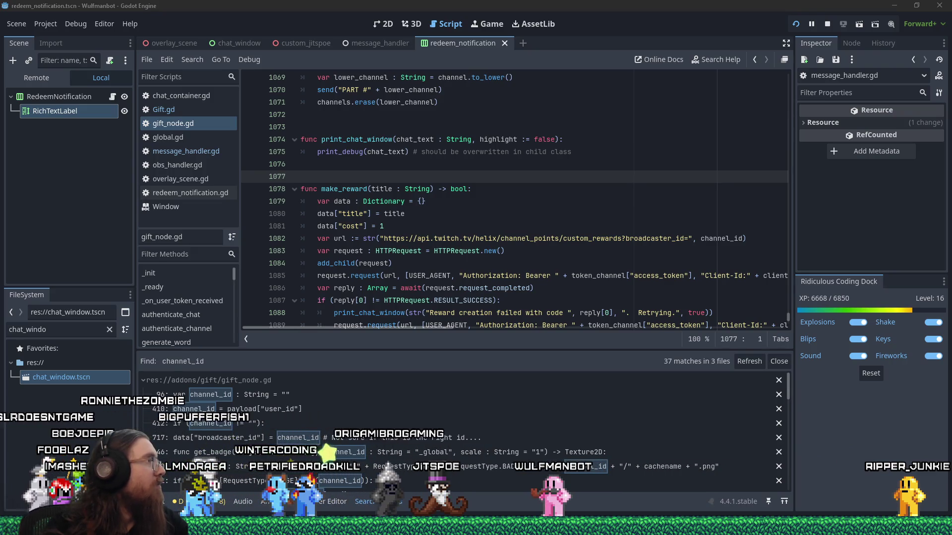
pyautogui.hotkey('alt', 'Tab')
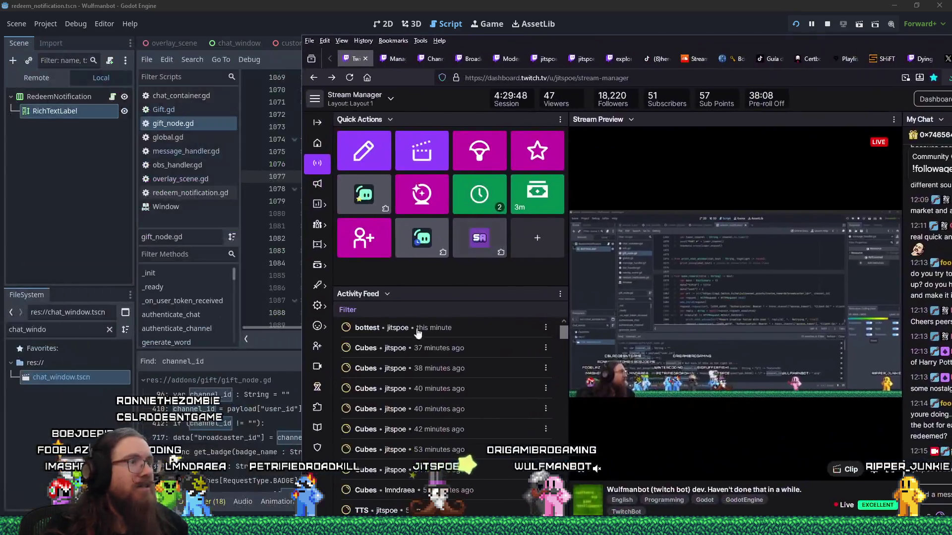
# Edit the bottest reward so its cost is 100 channel points, and save it
pyautogui.hotkey('alt', 'Tab')
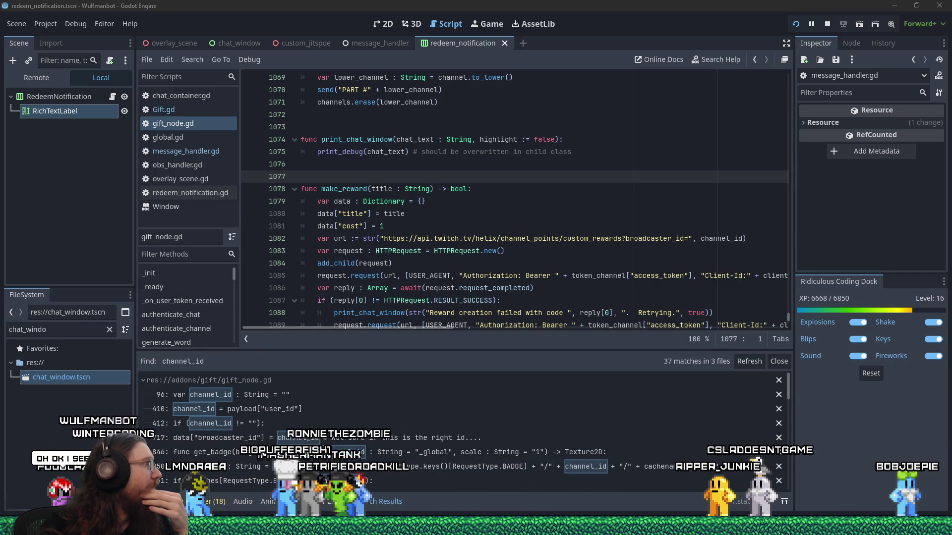
pyautogui.hotkey('alt', 'Tab')
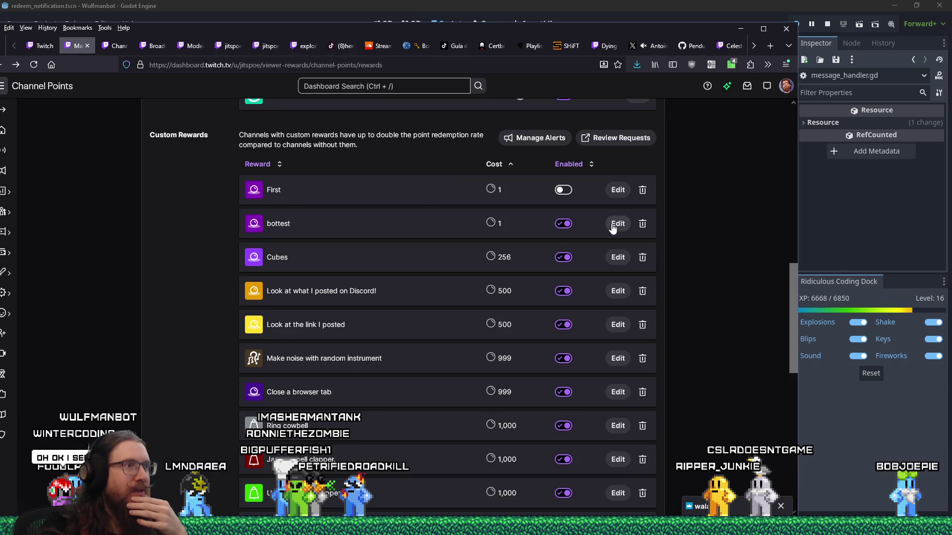
pyautogui.click(617, 223)
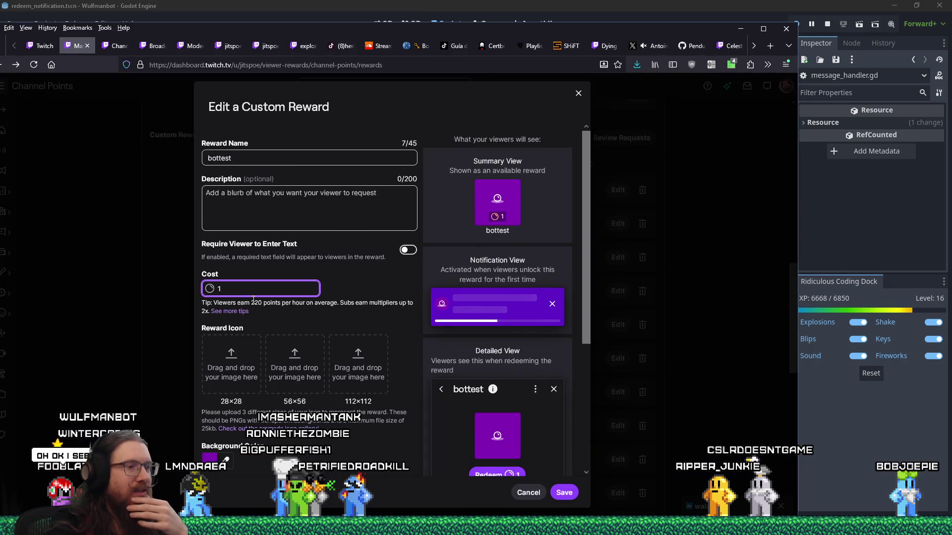
pyautogui.write('00')
pyautogui.click(564, 493)
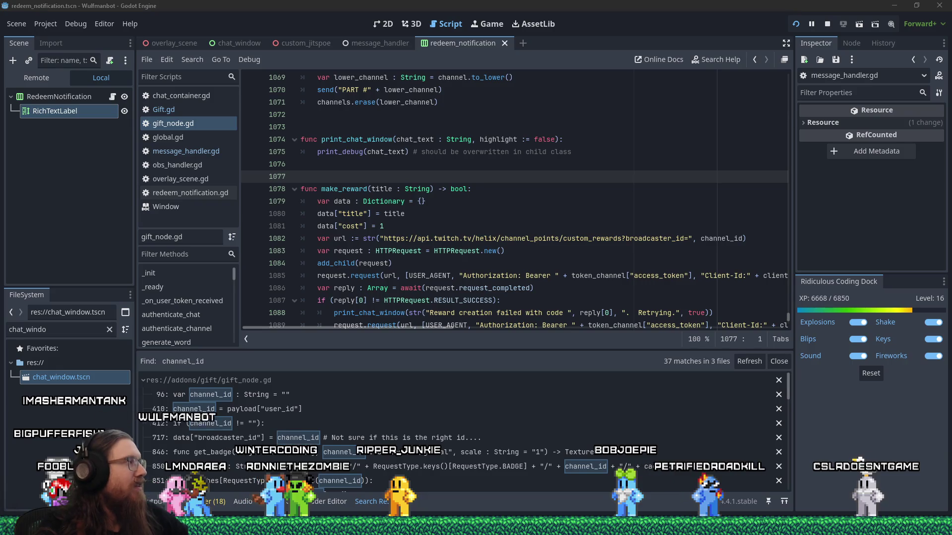
# Search all project files for "cubes" and jump to the Cubes case in overlay_scene.gd
pyautogui.click(498, 240)
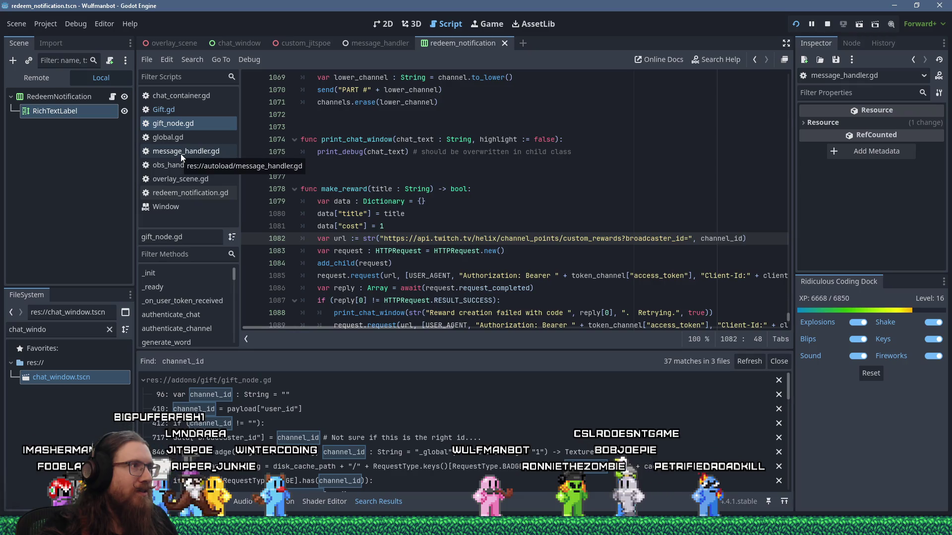
pyautogui.click(184, 60)
pyautogui.click(202, 133)
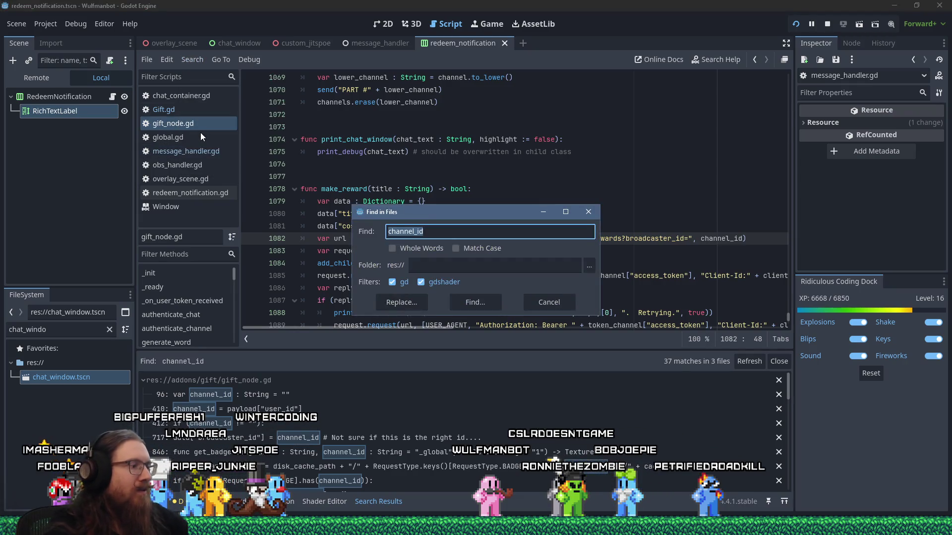
pyautogui.write('es"')
pyautogui.press('Return')
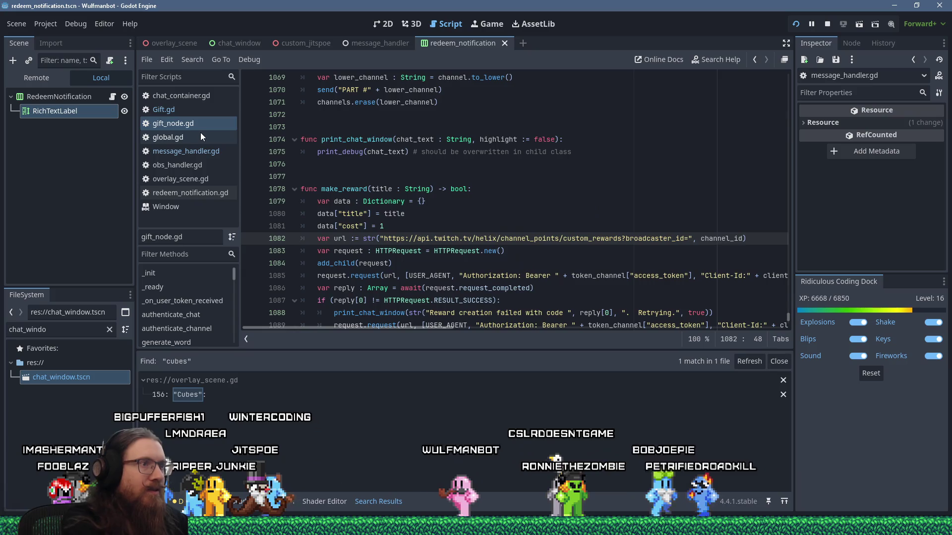
pyautogui.click(218, 394)
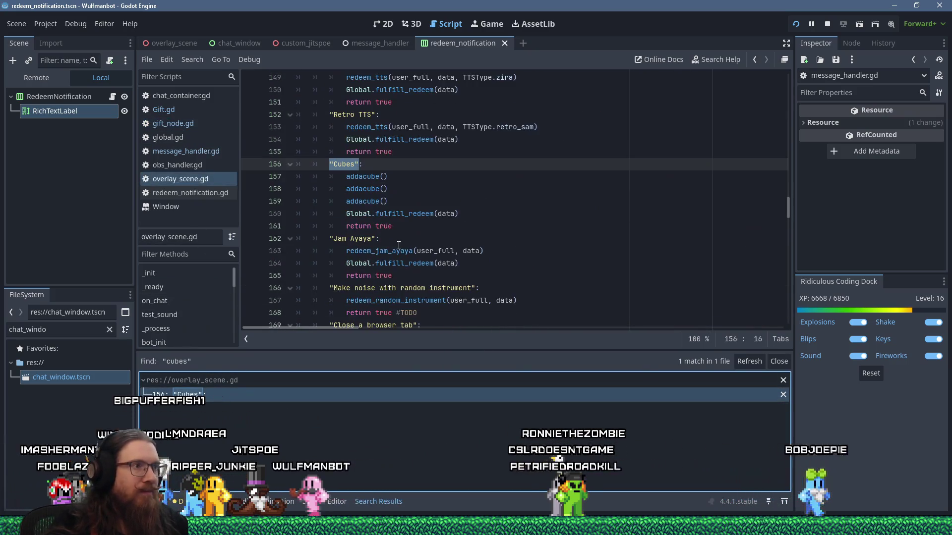
# Add a "bottest" case calling addacube(), fulfilling the redemption and returning true, then save
pyautogui.click(417, 226)
pyautogui.press('Return')
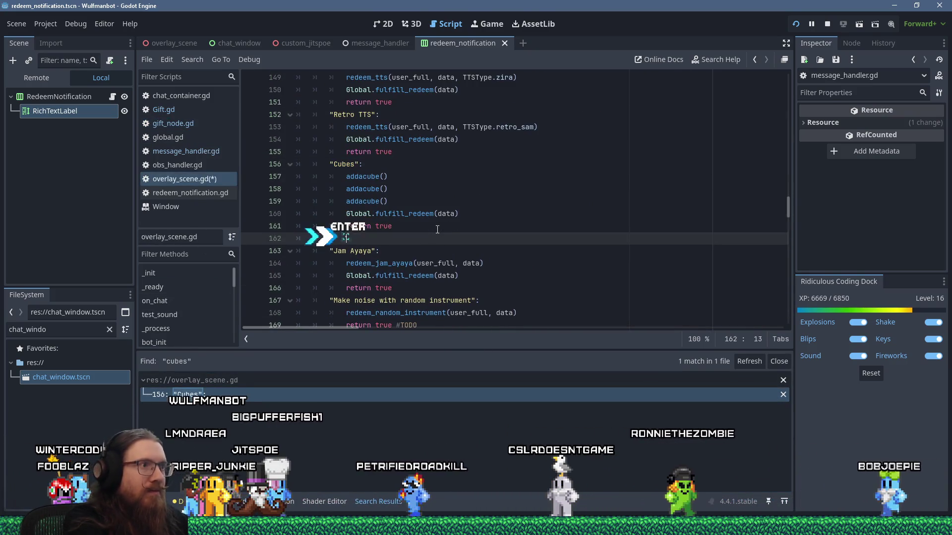
pyautogui.press('Delete')
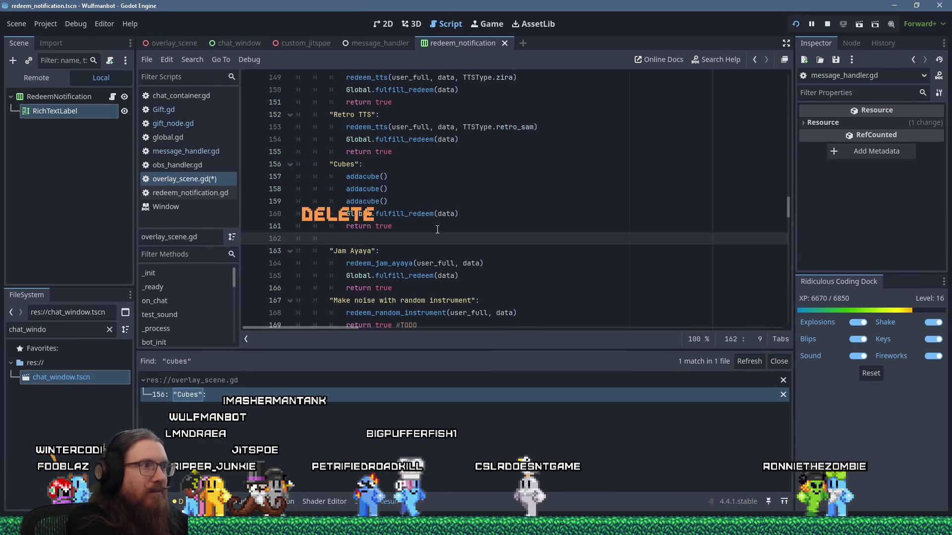
pyautogui.write('"bottest":')
pyautogui.press('Return')
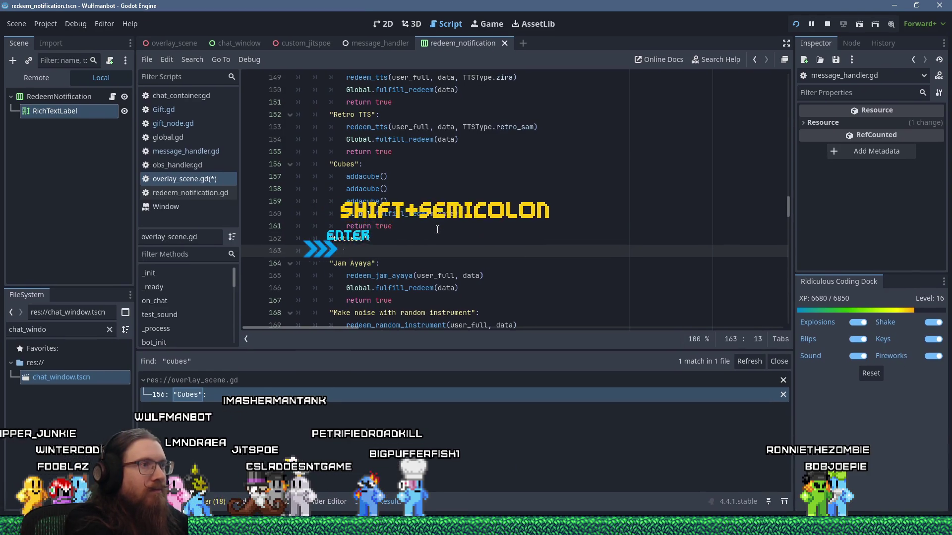
pyautogui.write('addacube()')
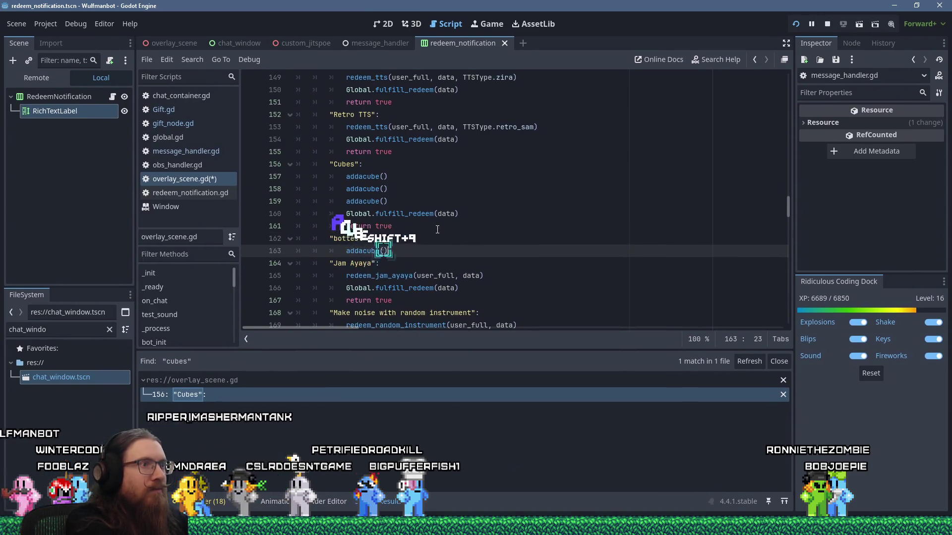
pyautogui.press('Return')
pyautogui.press('Up')
pyautogui.press('Up')
pyautogui.press('Up')
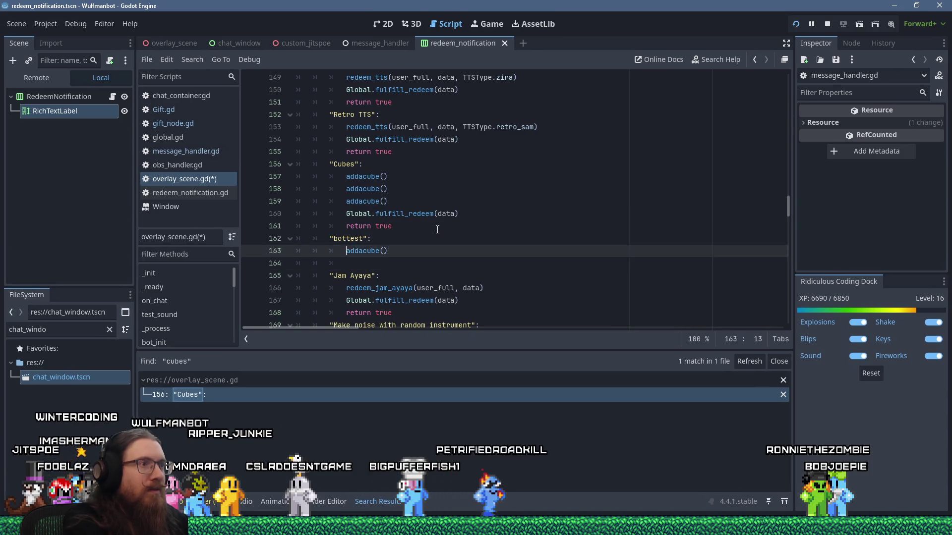
pyautogui.hotkey('shift', 'End')
pyautogui.hotkey('ctrl', 'c')
pyautogui.press('Down')
pyautogui.press('Down')
pyautogui.press('Down')
pyautogui.press('shift+Insert')
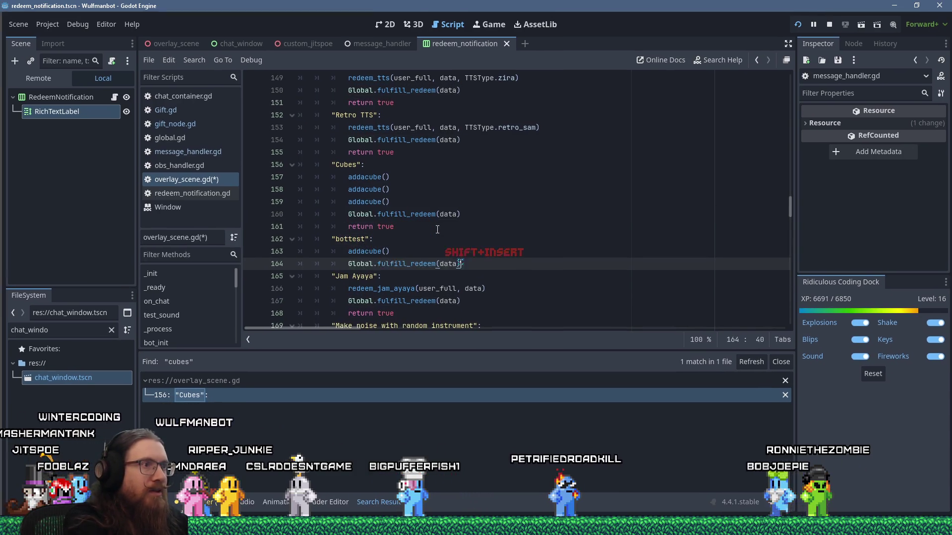
pyautogui.write('return true')
pyautogui.hotkey('ctrl', 's')
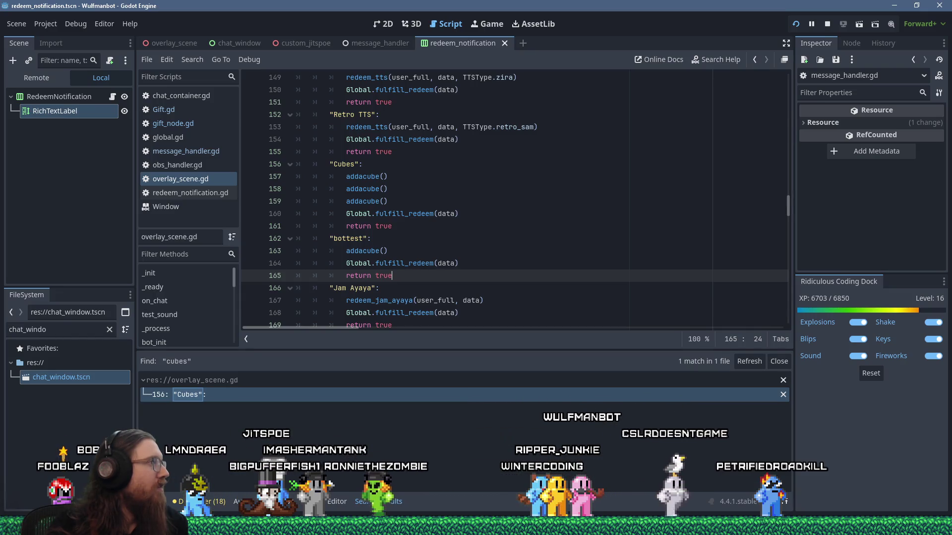
# Check the bot's debug log shows the redemption FULFILLED, then begin a project-wide search
pyautogui.hotkey('alt', 'Tab')
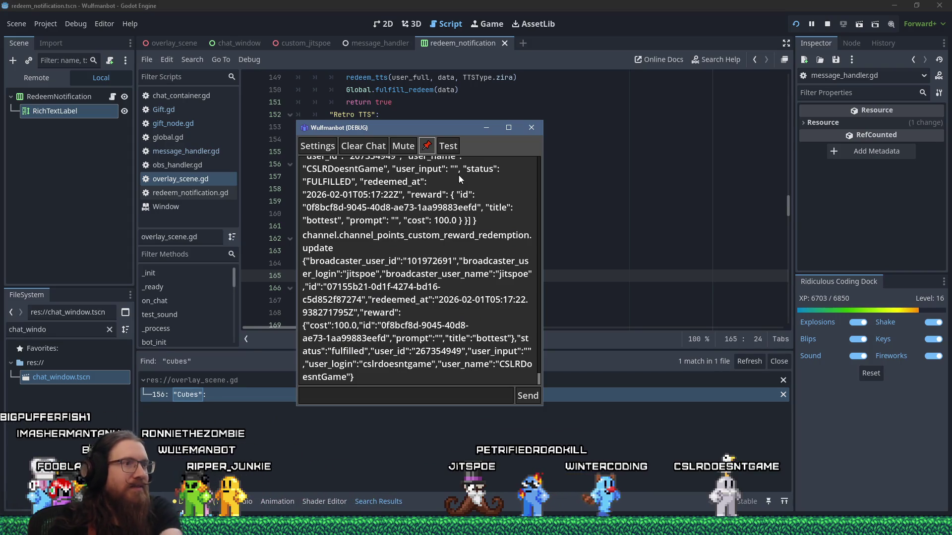
pyautogui.moveTo(459, 127); pyautogui.dragTo(267, 143)
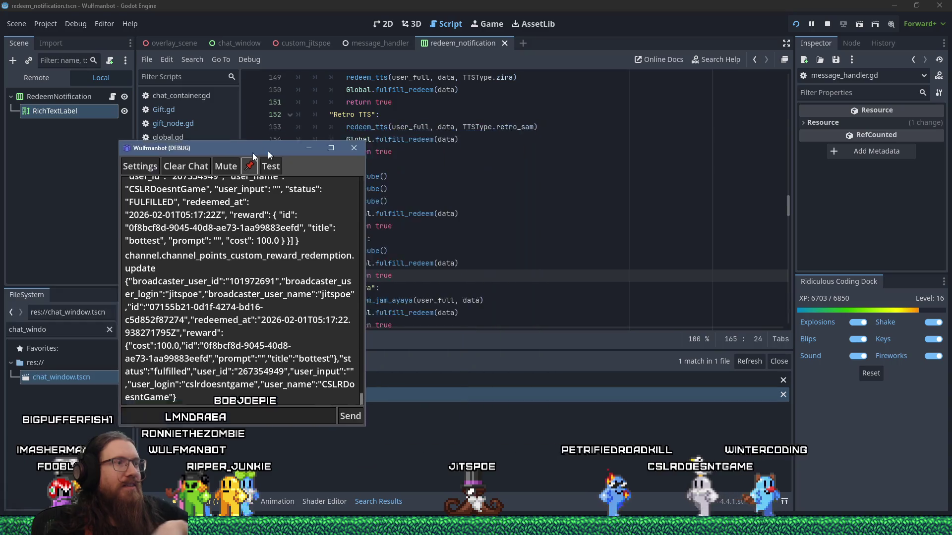
pyautogui.click(432, 29)
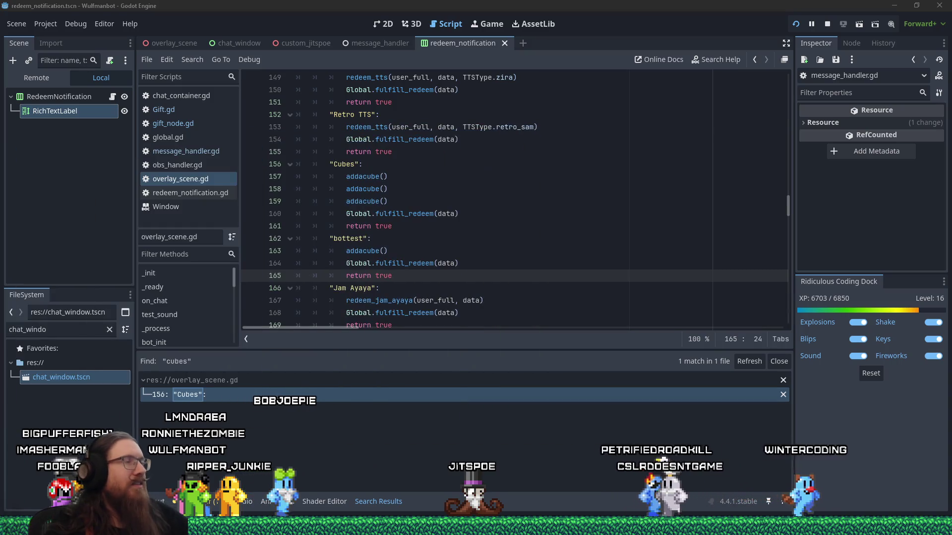
pyautogui.click(184, 62)
pyautogui.click(219, 133)
pyautogui.write('reward_redemption_up')
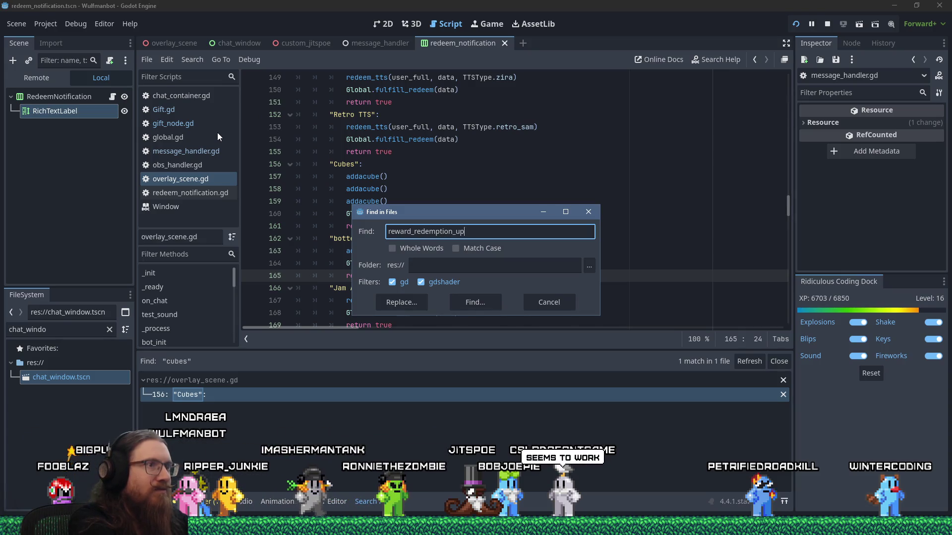
# Search every project file for reward_redemption_update, finding 0 matches
pyautogui.write('date')
pyautogui.press('Return')
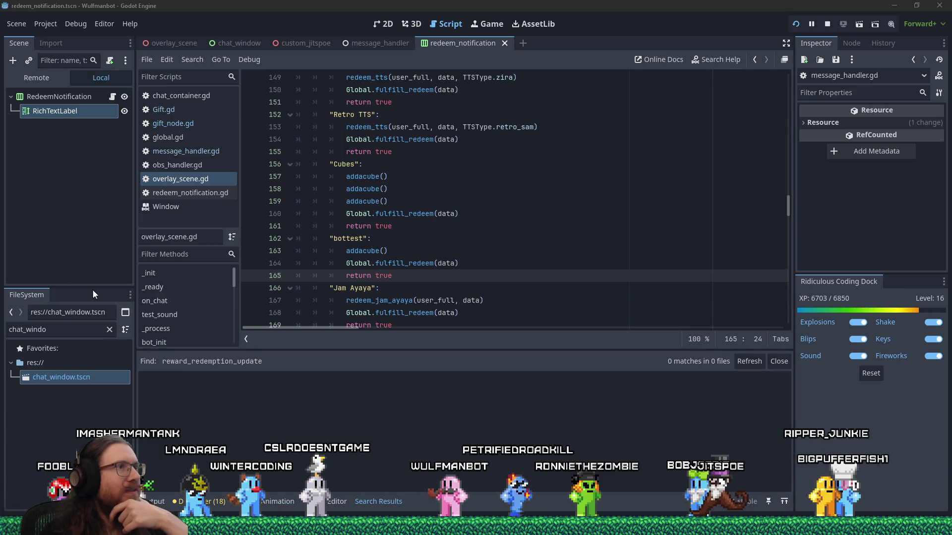
pyautogui.scroll(5, 362, 227)
# Search the project for on_reward_redeem and open its call in Gift.gd around line 220
pyautogui.doubleClick(362, 227)
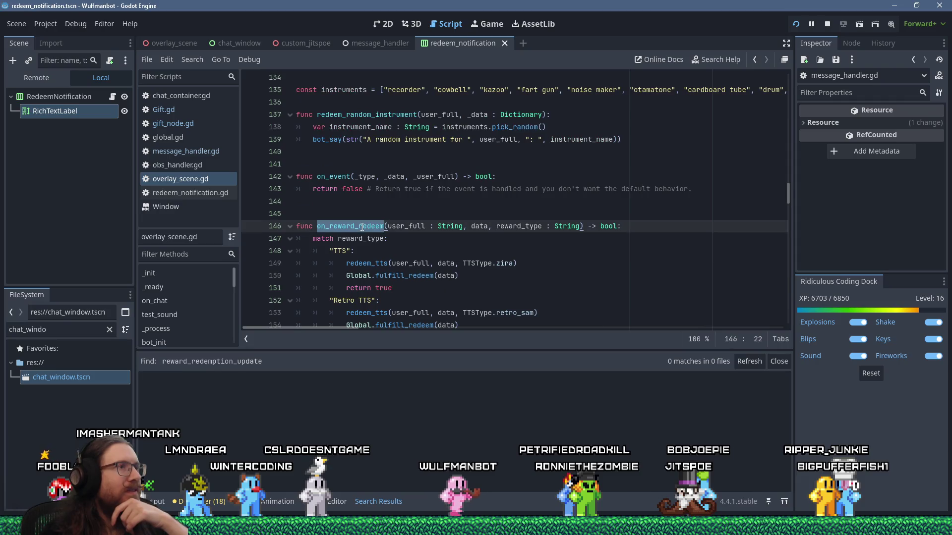
pyautogui.click(192, 59)
pyautogui.click(202, 136)
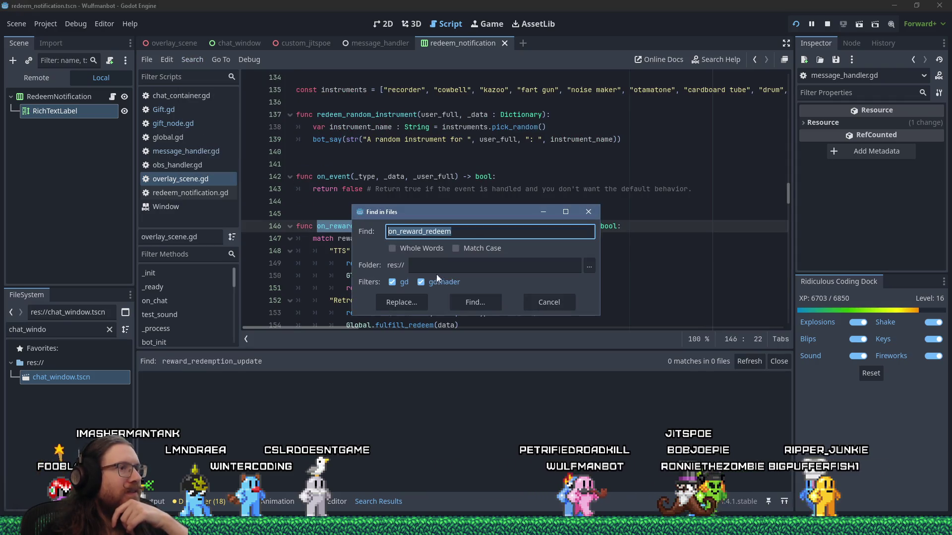
pyautogui.press('Return')
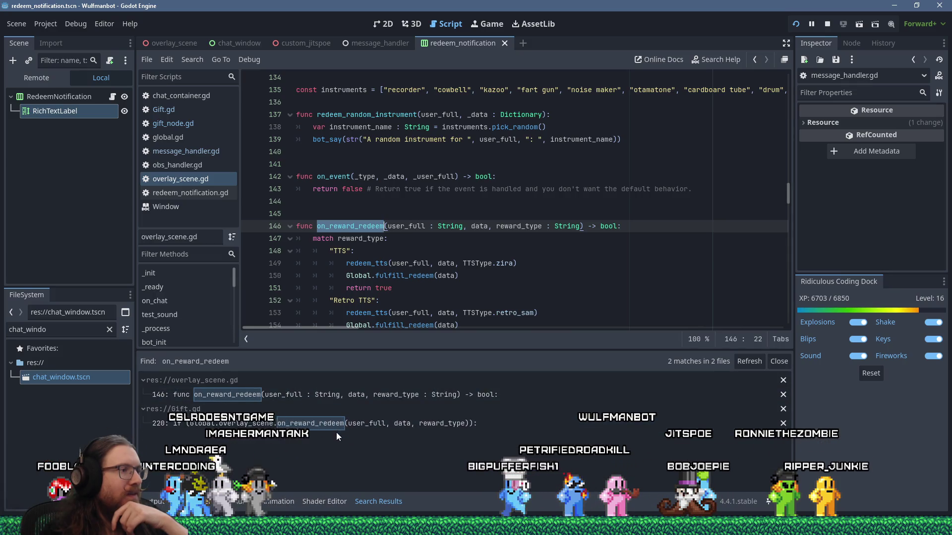
pyautogui.click(337, 424)
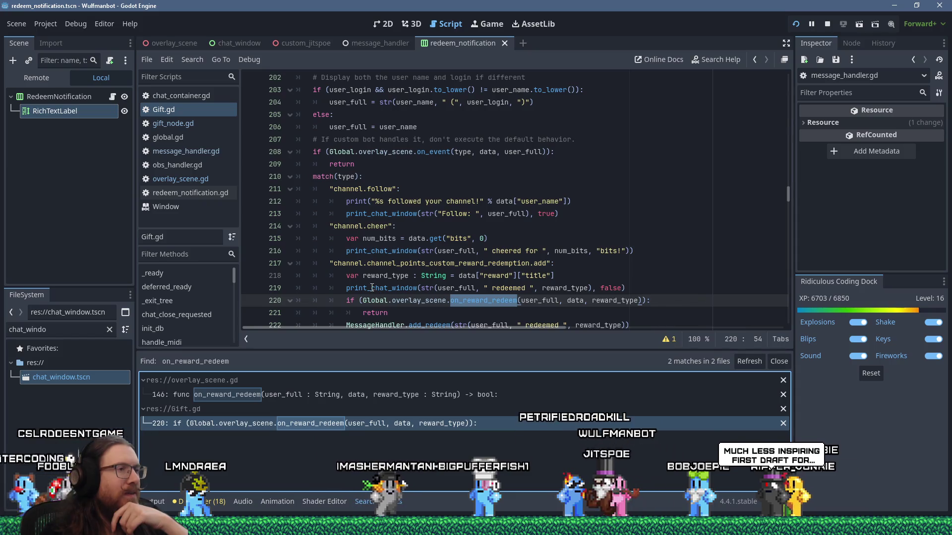
# Add a channel.channel_points_custom_reward_redemption.update match case containing only pass, and save Gift.gd
pyautogui.scroll(-2, 375, 282)
pyautogui.scroll(-1, 376, 281)
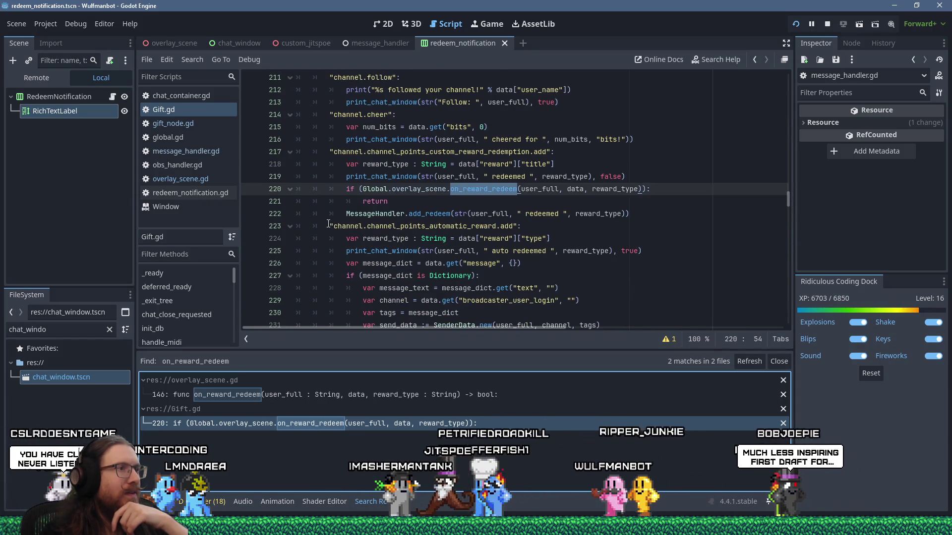
pyautogui.press('Down')
pyautogui.press('Down')
pyautogui.press('Down')
pyautogui.press('Home')
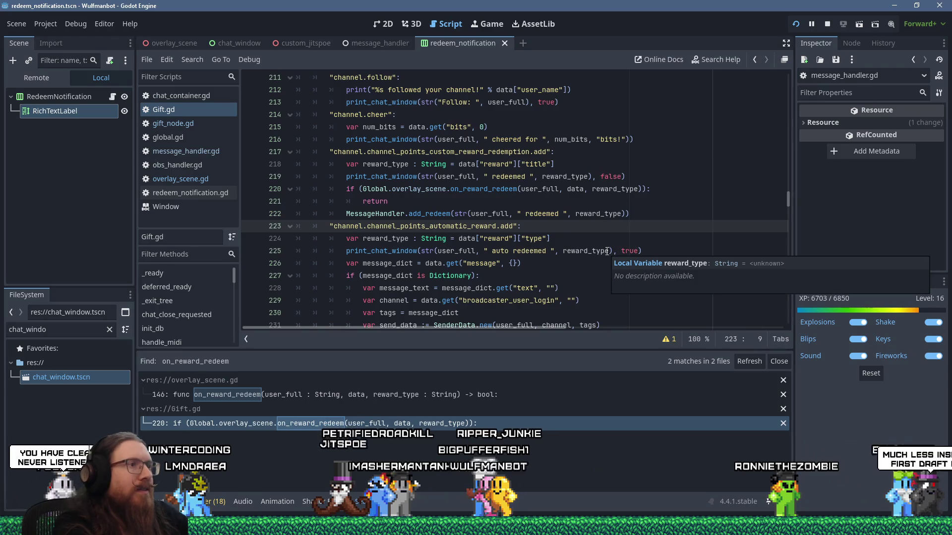
pyautogui.press('Return')
pyautogui.write('"channel')
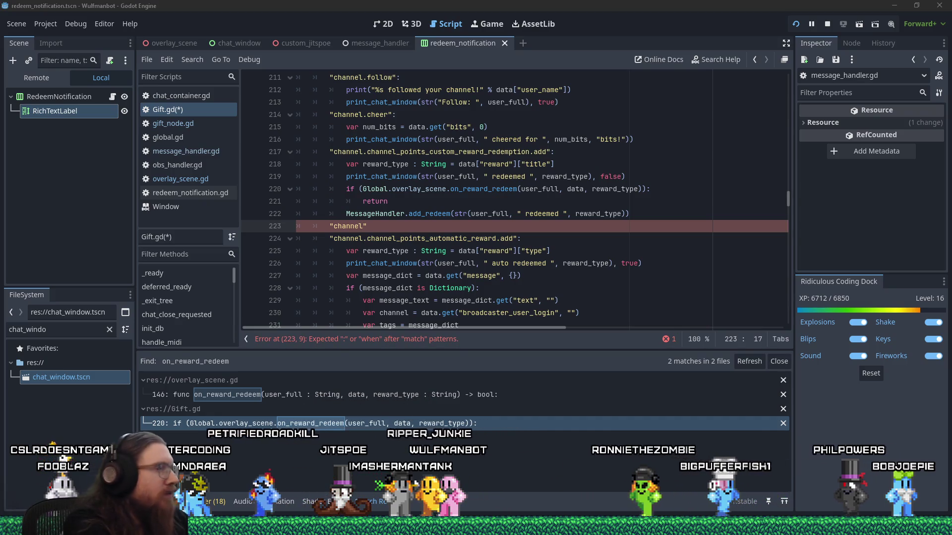
pyautogui.doubleClick(340, 226)
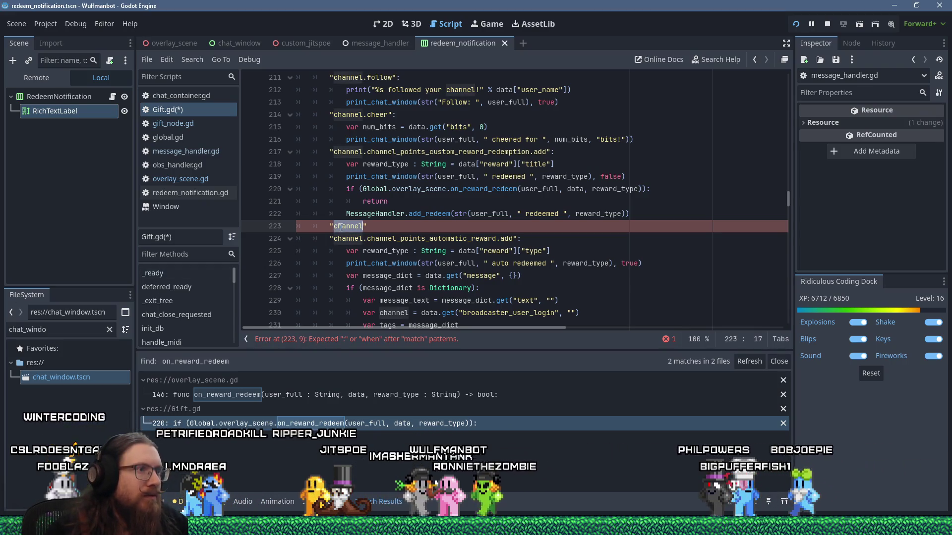
pyautogui.write('channel.channel_points_custom_reward_redemption.update')
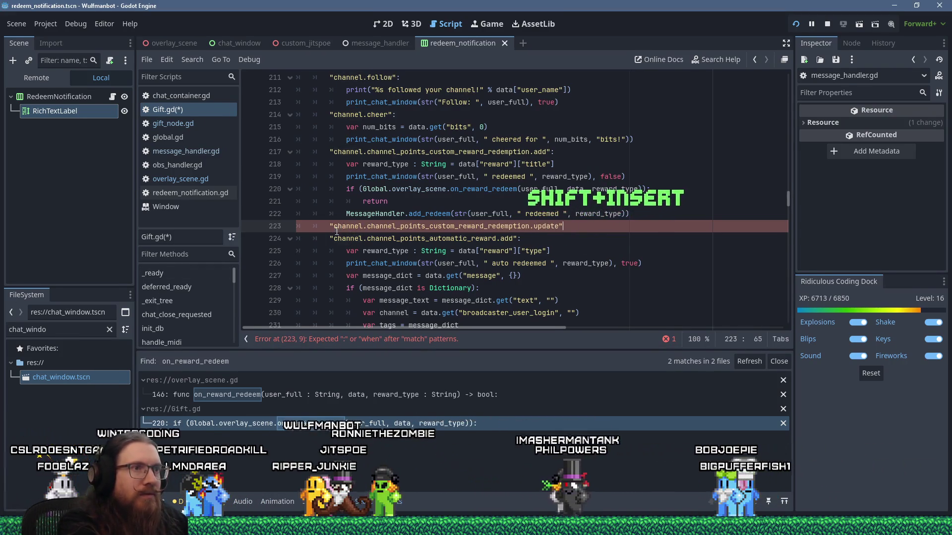
pyautogui.write(':')
pyautogui.press('Return')
pyautogui.write('pass')
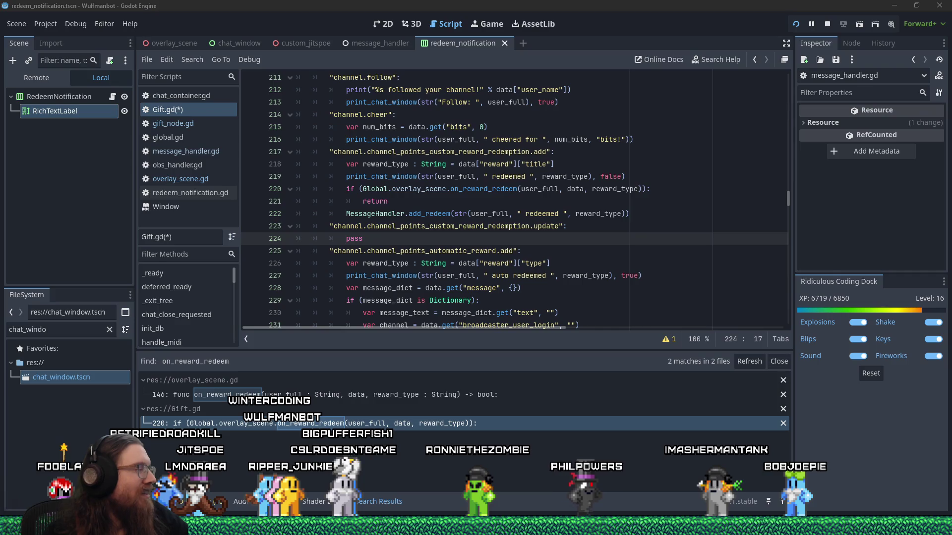
pyautogui.hotkey('ctrl', 's')
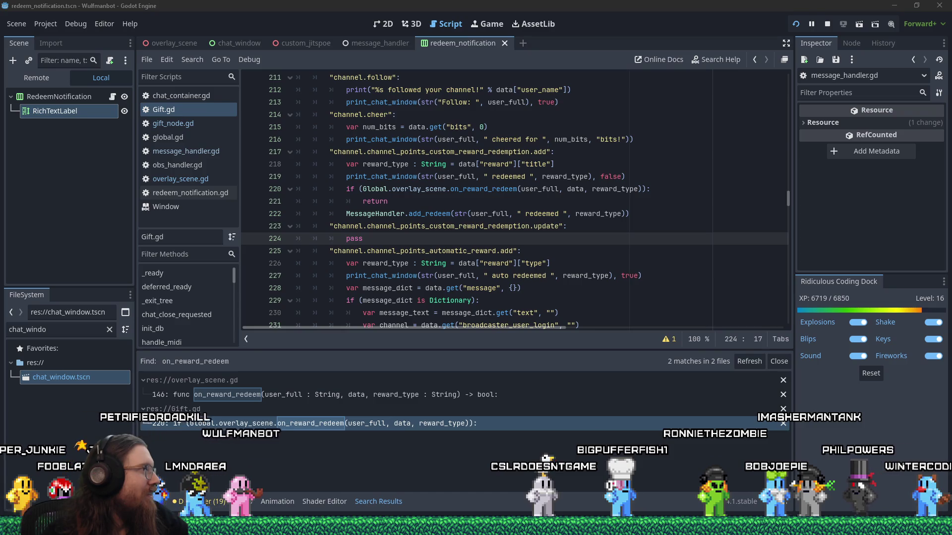
pyautogui.moveTo(0, 144); pyautogui.dragTo(261, 180)
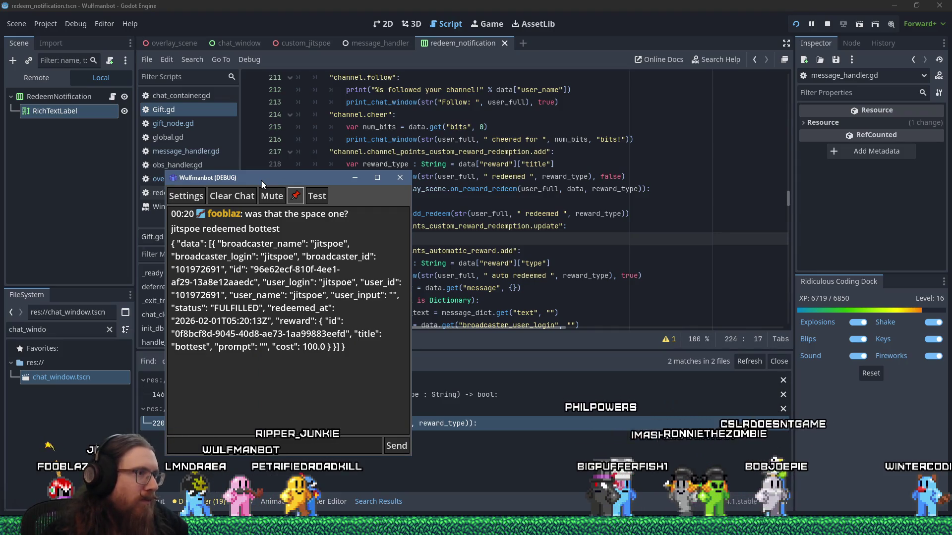
pyautogui.moveTo(261, 179); pyautogui.dragTo(0, 178)
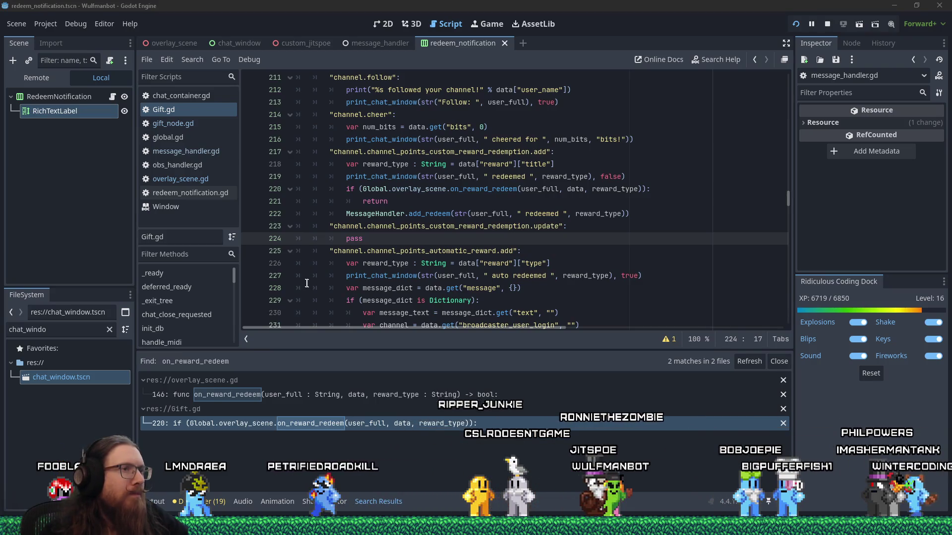
pyautogui.click(376, 234)
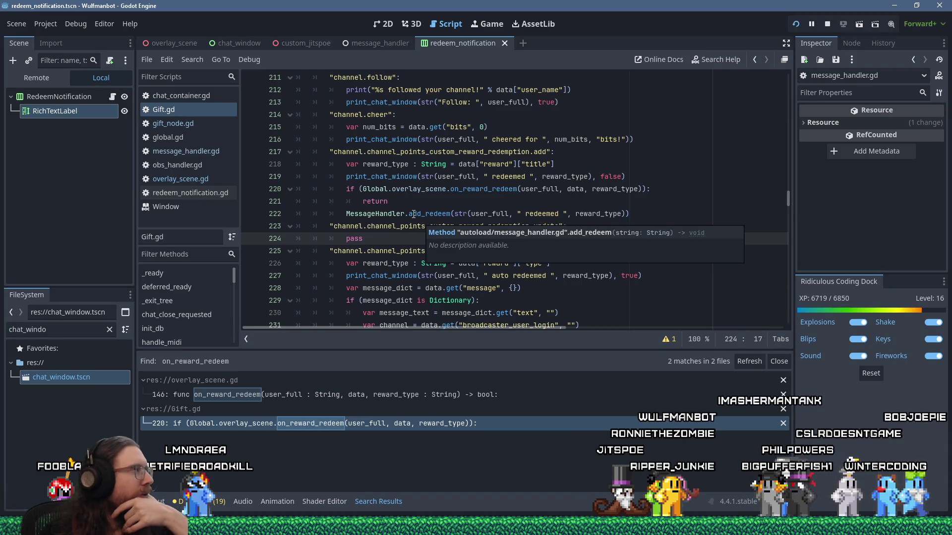
pyautogui.scroll(-2, 421, 191)
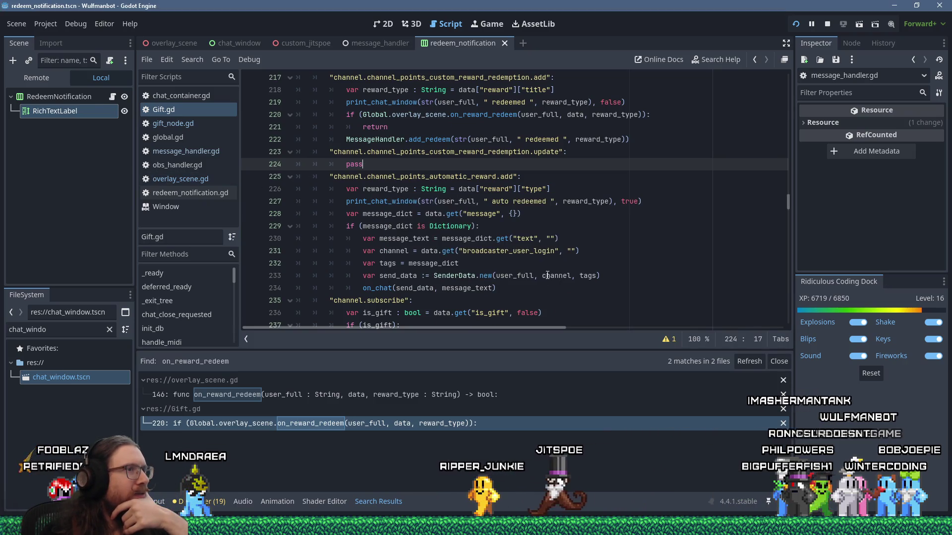
pyautogui.click(796, 28)
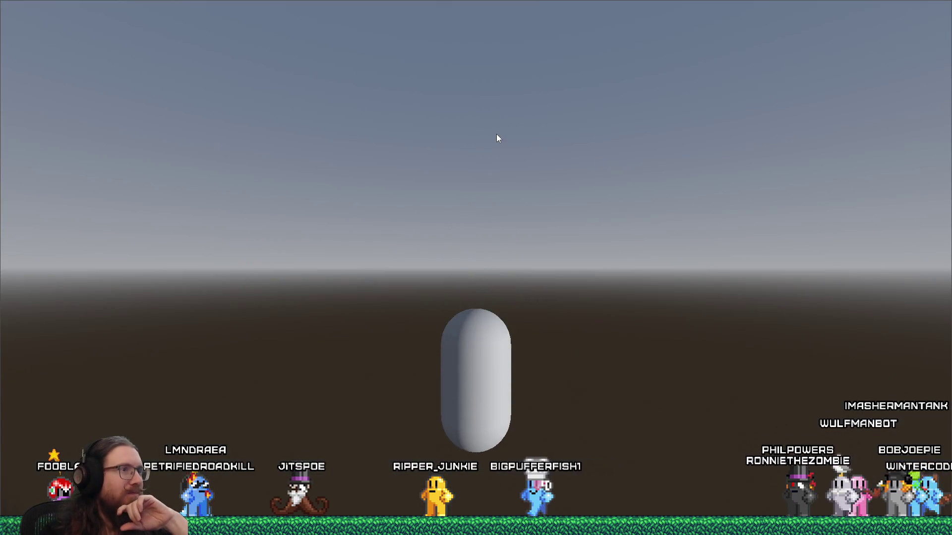
# Switch from the running bot back into the Godot script editor
pyautogui.hotkey('alt', 'Tab')
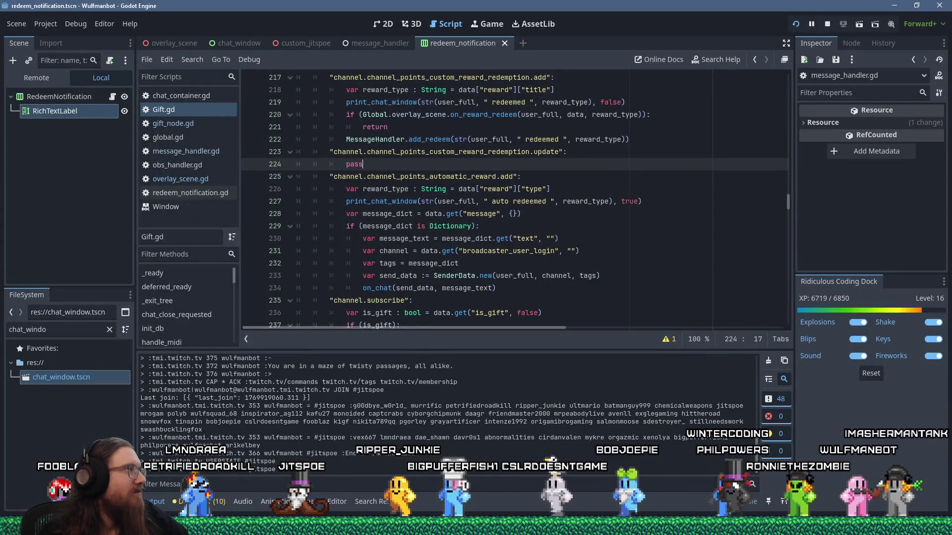
pyautogui.click(406, 189)
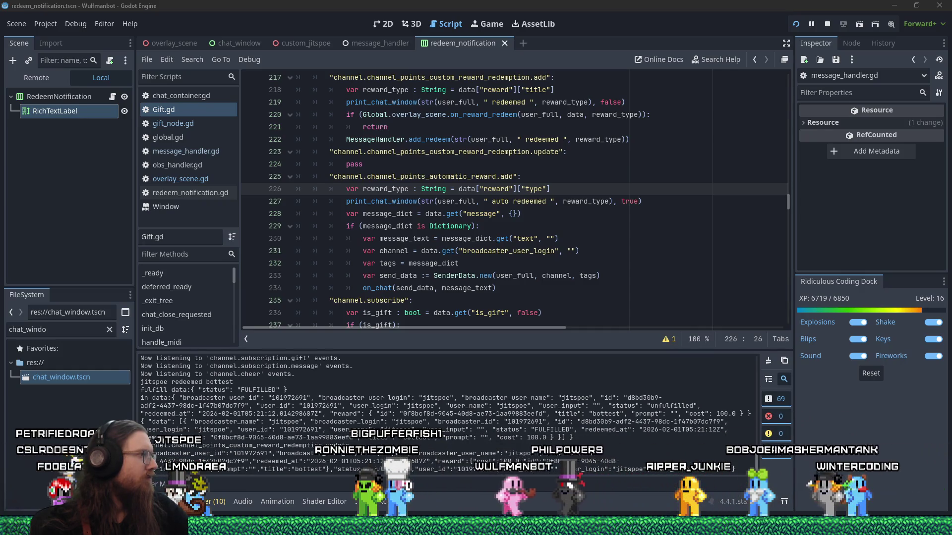
# Bring up the debug window's FULFILLED bottest payload (cost 100), then the Twitch reward queue
pyautogui.hotkey('alt', 'Tab')
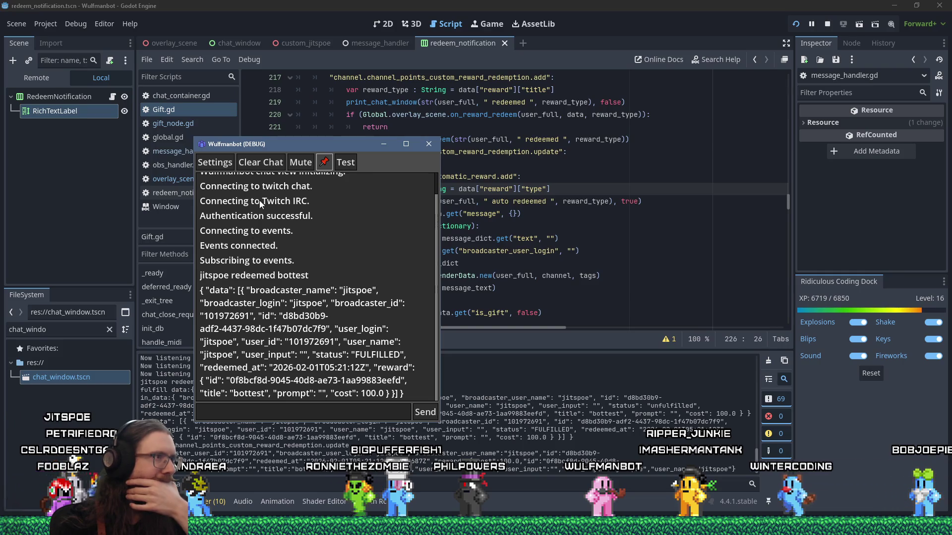
pyautogui.hotkey('alt', 'Tab')
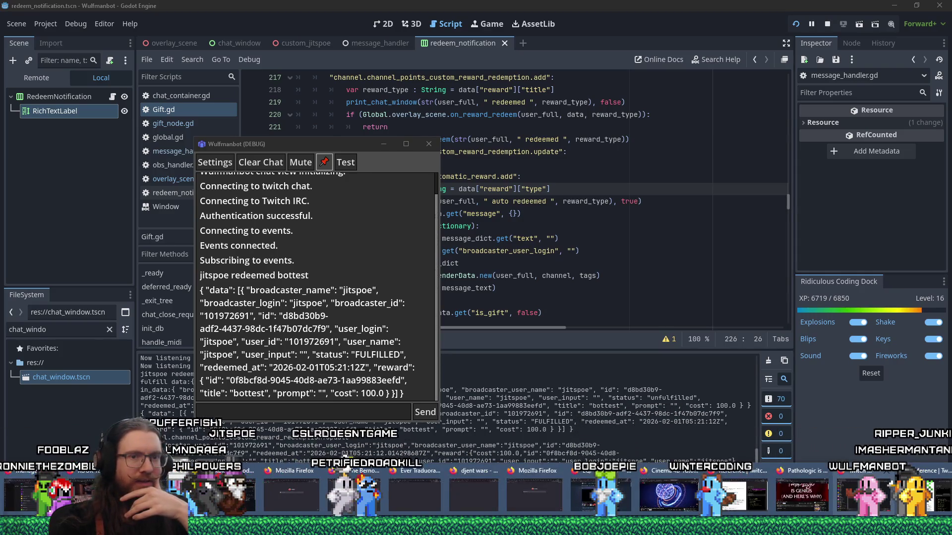
pyautogui.hotkey('alt', 'Tab')
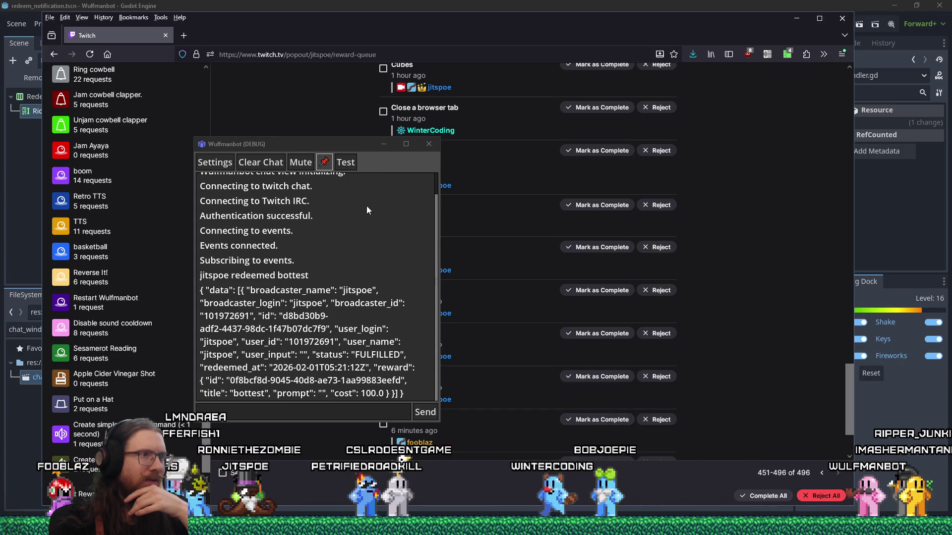
# Move the debug window aside and reject the pending bottest redemption
pyautogui.moveTo(362, 150); pyautogui.dragTo(331, 80)
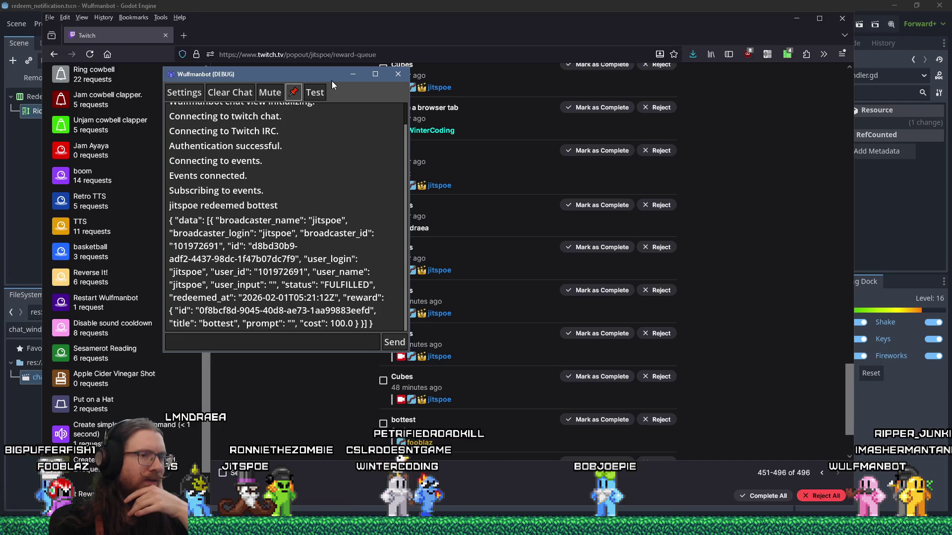
pyautogui.click(664, 421)
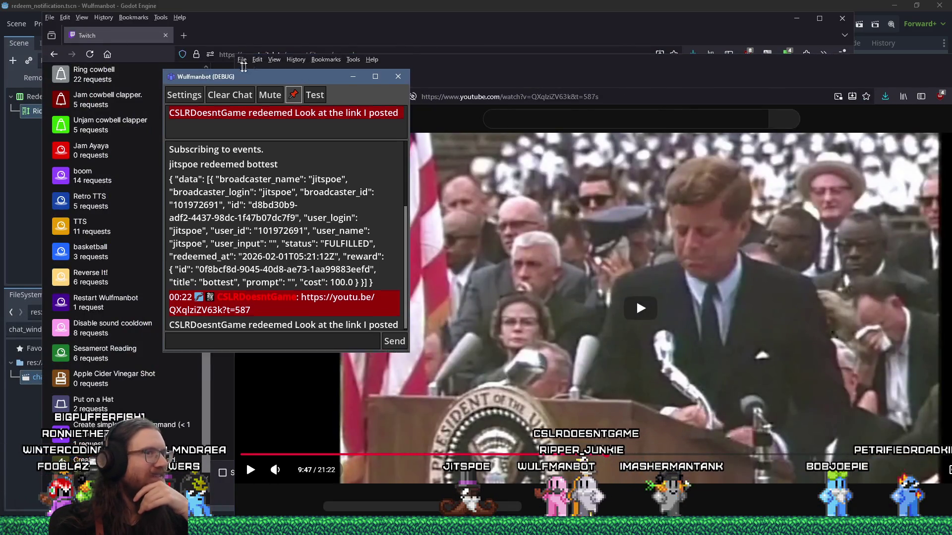
# Enlarge the debug log window and play the 'Why go to the moon?' video from 9:47
pyautogui.moveTo(310, 68); pyautogui.dragTo(310, 56)
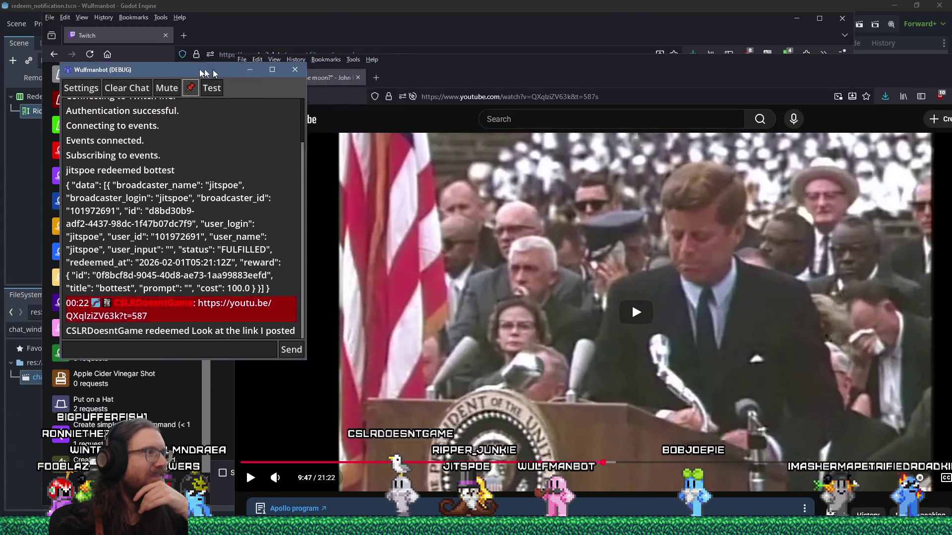
pyautogui.click(633, 307)
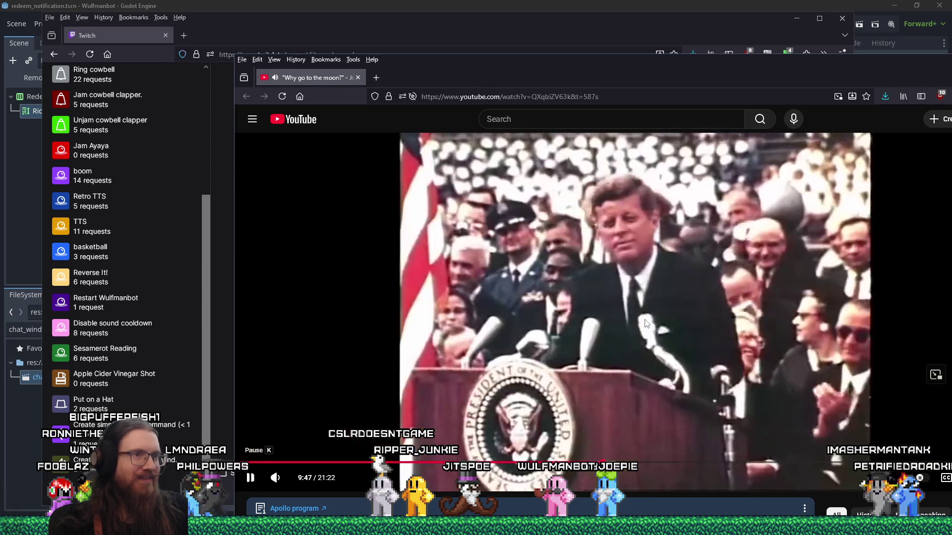
pyautogui.moveTo(584, 61)
pyautogui.mouseDown()
pyautogui.moveTo(534, 57)
pyautogui.moveTo(510, 31)
pyautogui.mouseUp()
# Pause the video at 10:46 and close the YouTube browser window
pyautogui.moveTo(208, 446)
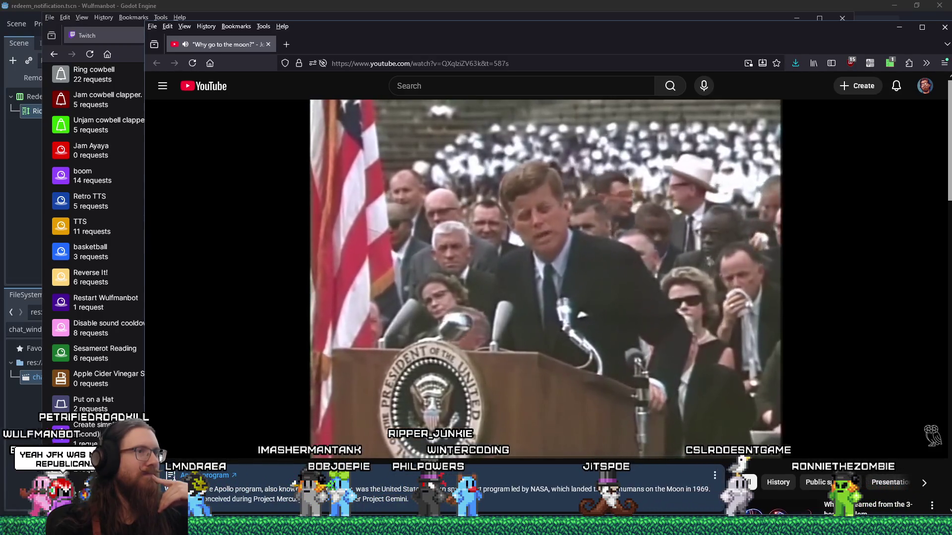
pyautogui.moveTo(580, 317)
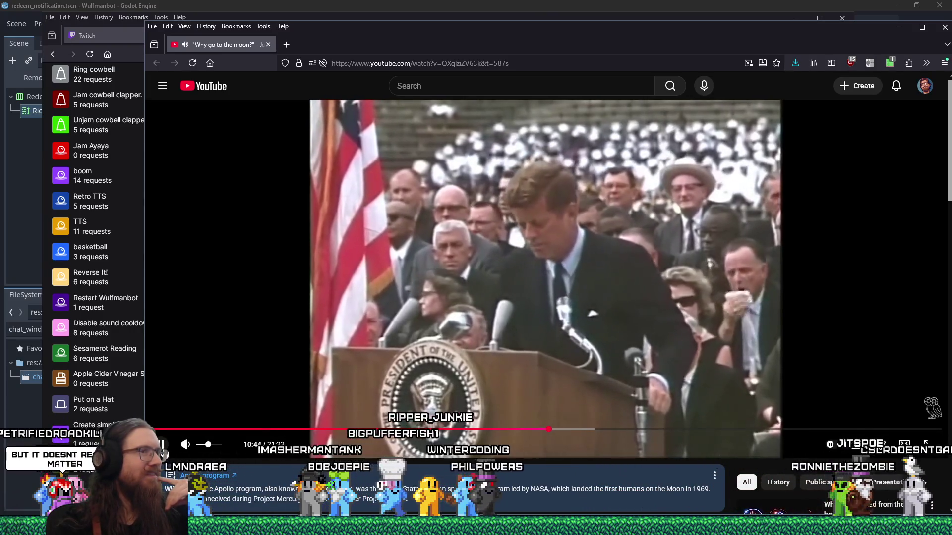
pyautogui.click(162, 445)
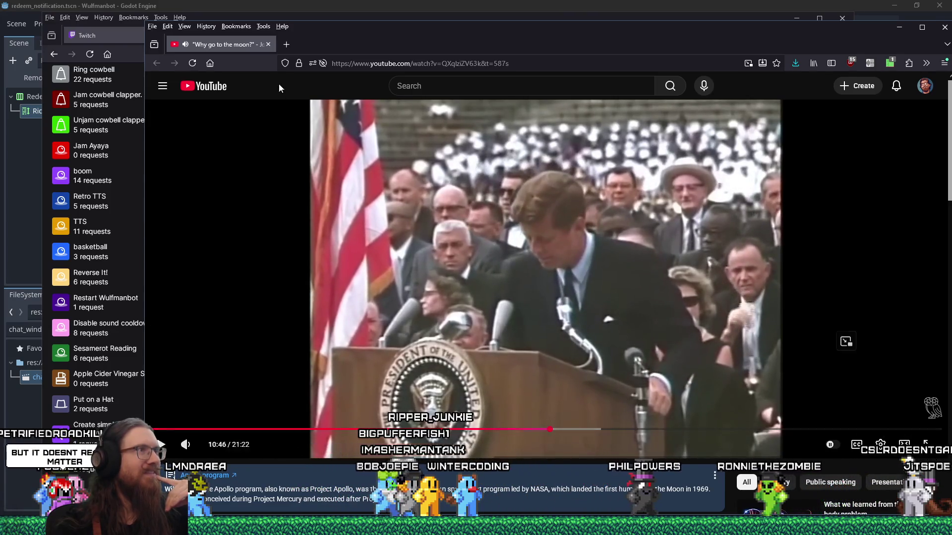
pyautogui.click(267, 45)
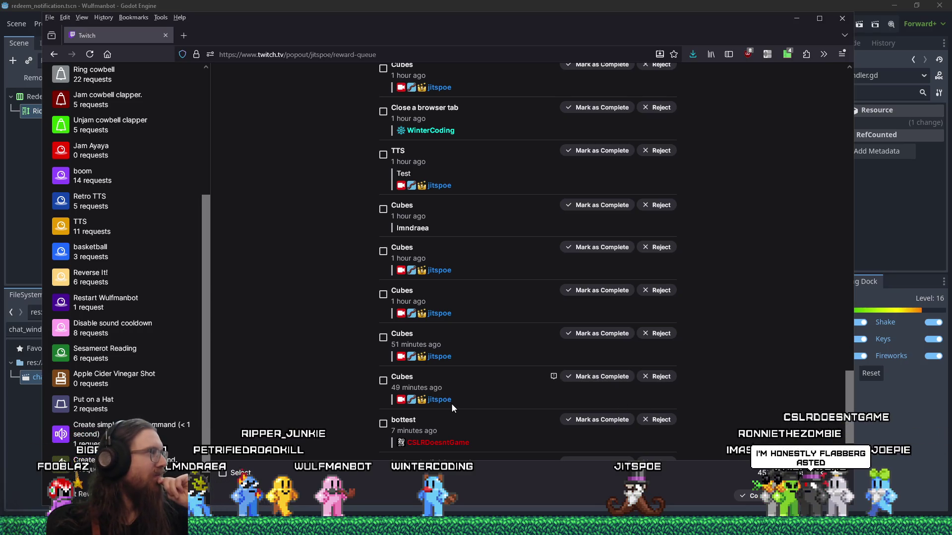
# Scroll the Twitch reward queue to show the new 'Look at the link I posted' redemption below bottest
pyautogui.scroll(-1, 336, 385)
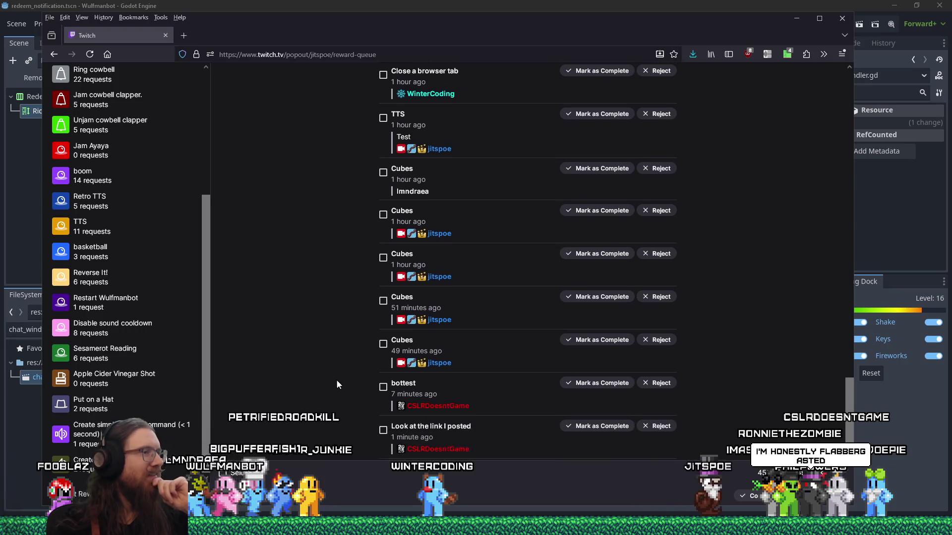